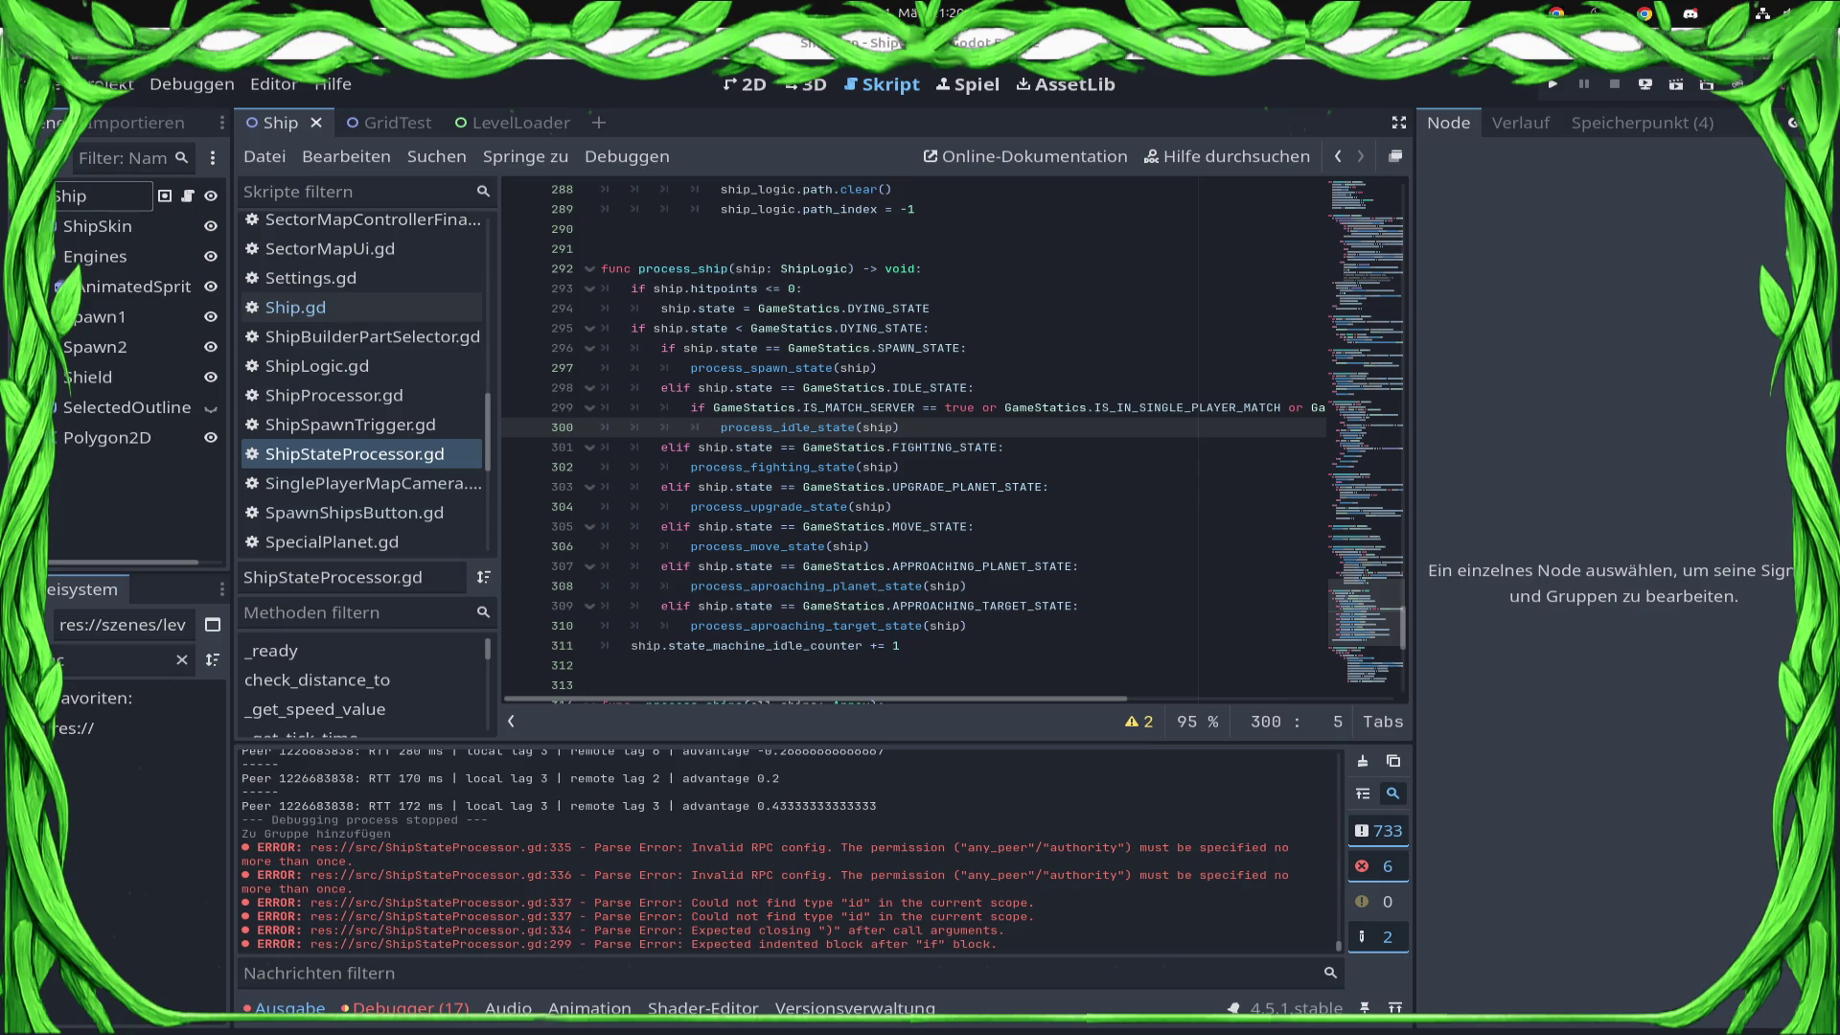
# Comment out the server/single-player if-check on line 299 of ShipStateProcessor.gd.
pyautogui.press('super')
pyautogui.press('super')
pyautogui.press('super')
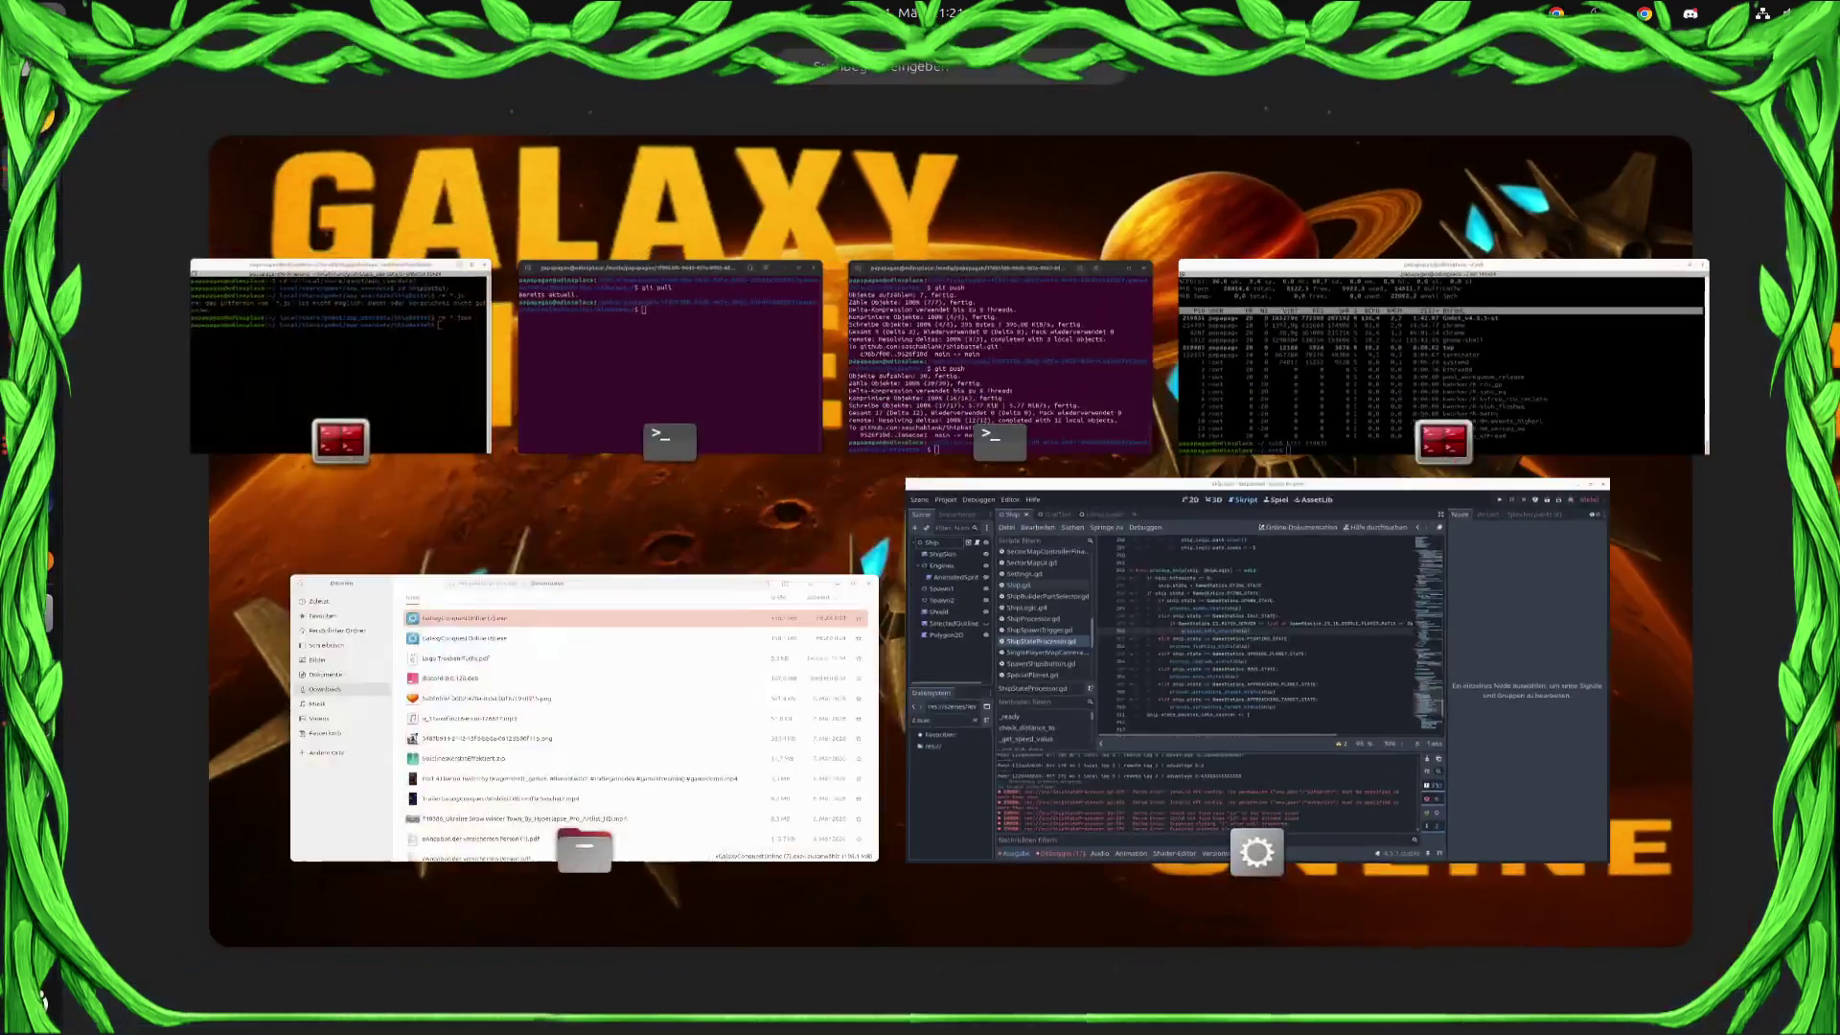
pyautogui.press('super')
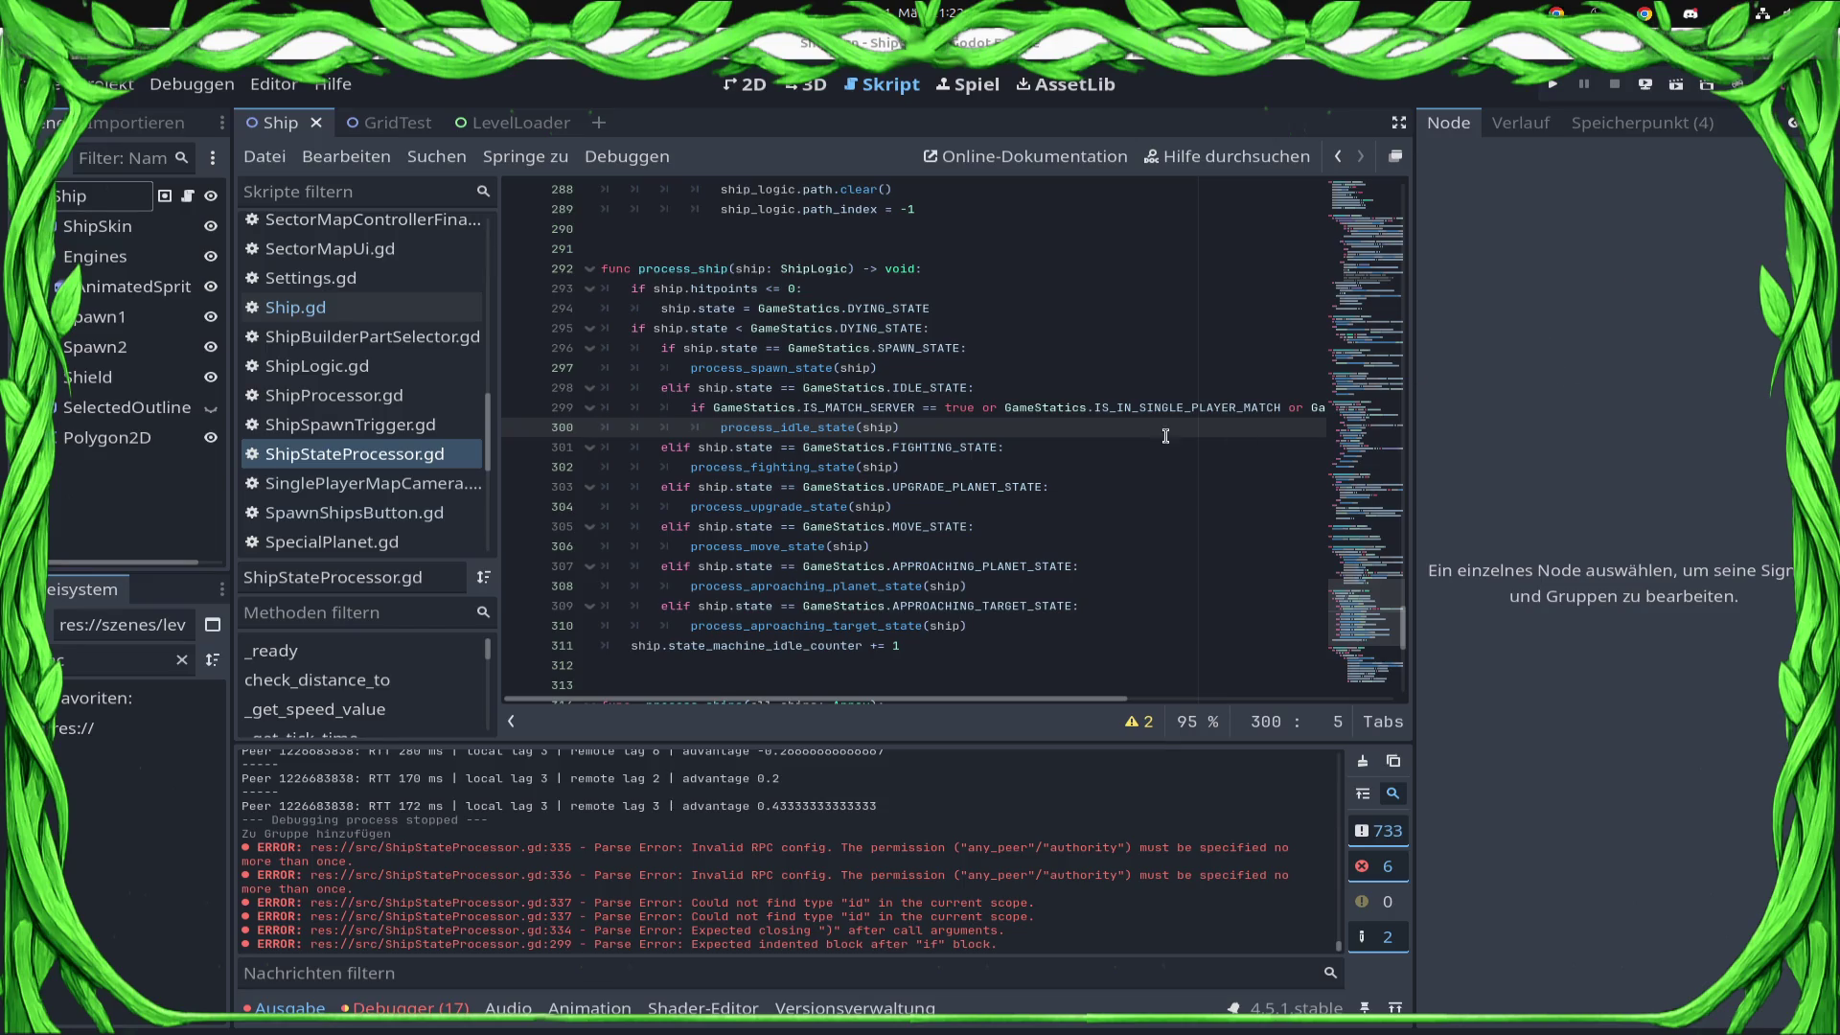
pyautogui.scroll(5, 922, 470)
pyautogui.scroll(-4, 949, 460)
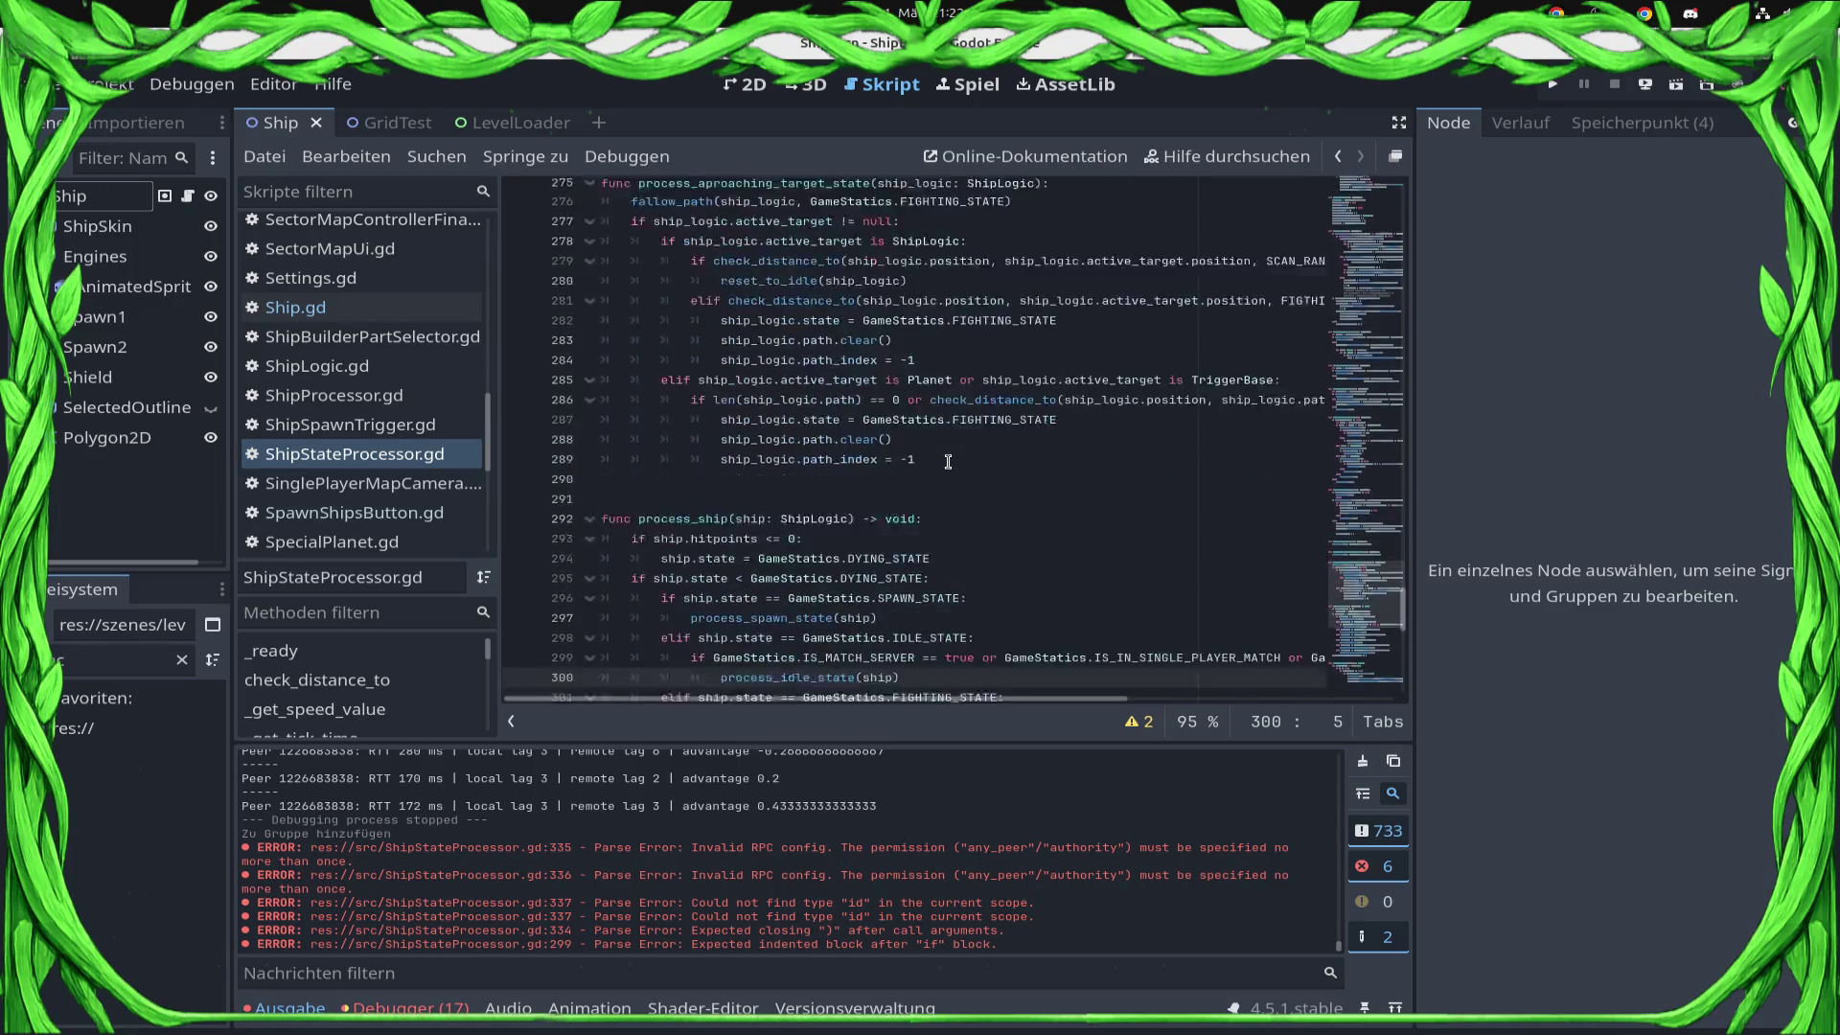
pyautogui.click(1162, 429)
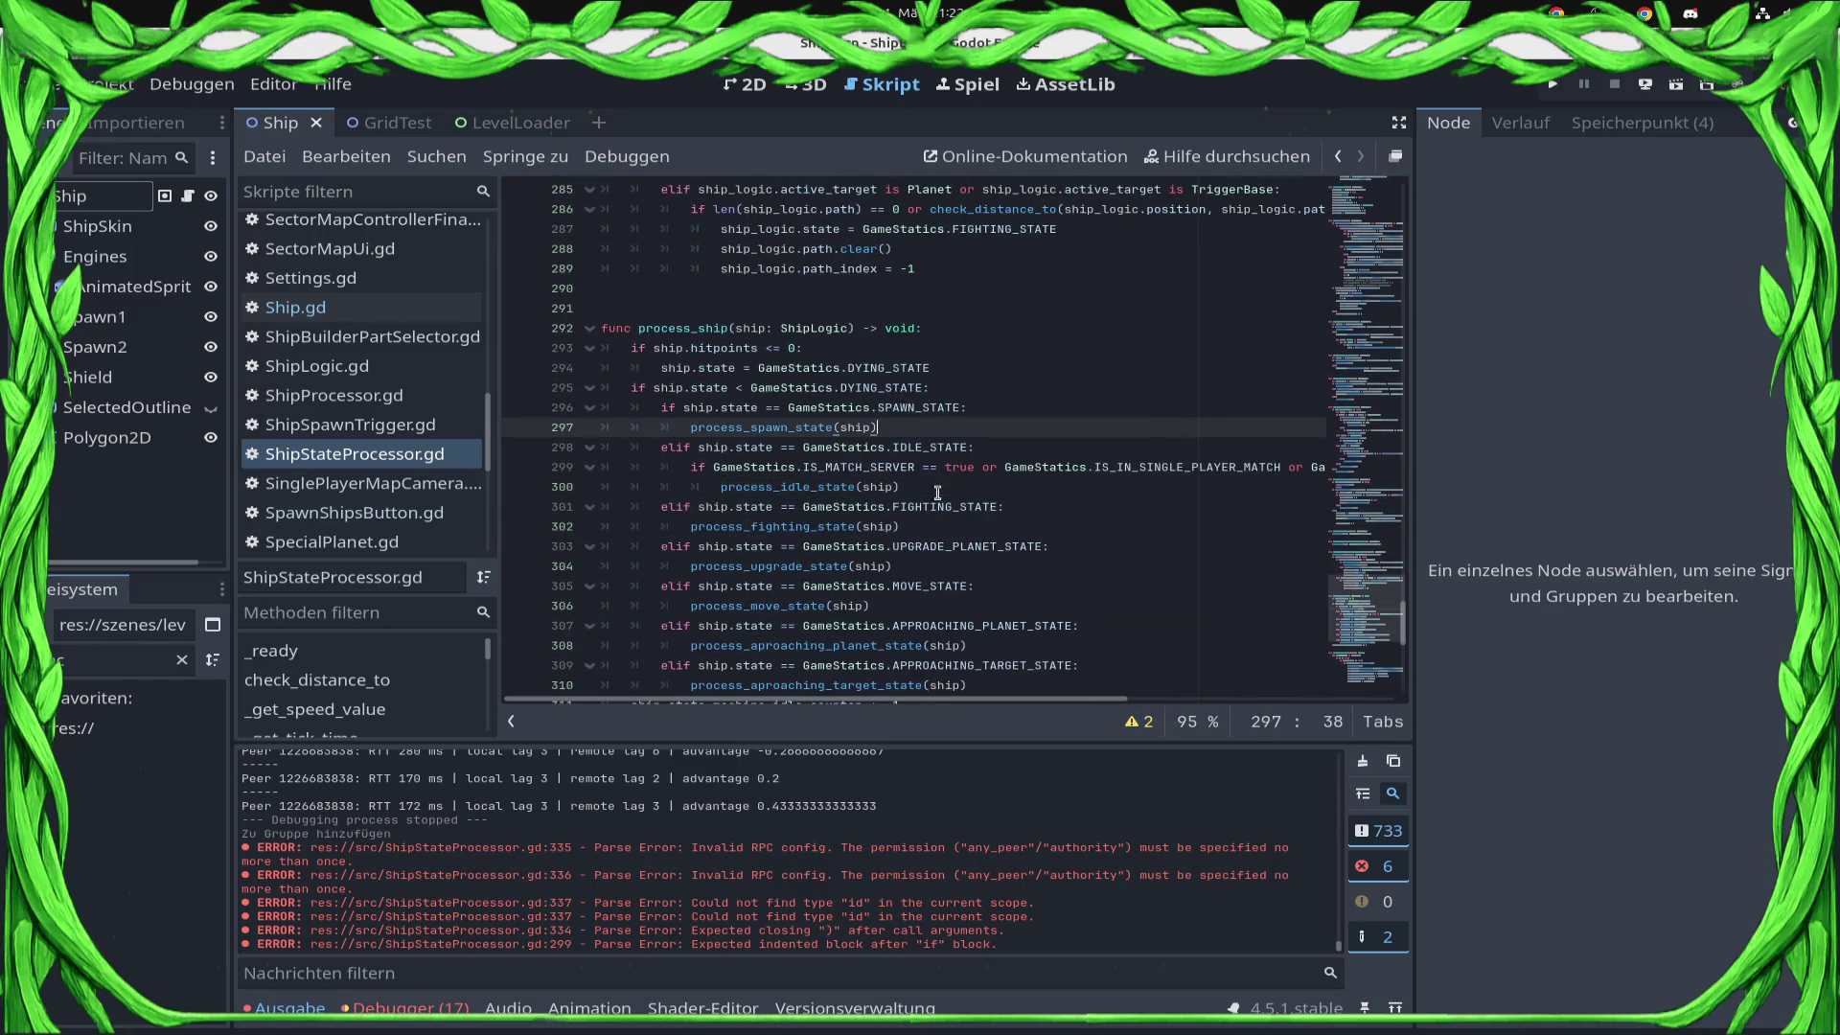
pyautogui.click(691, 467)
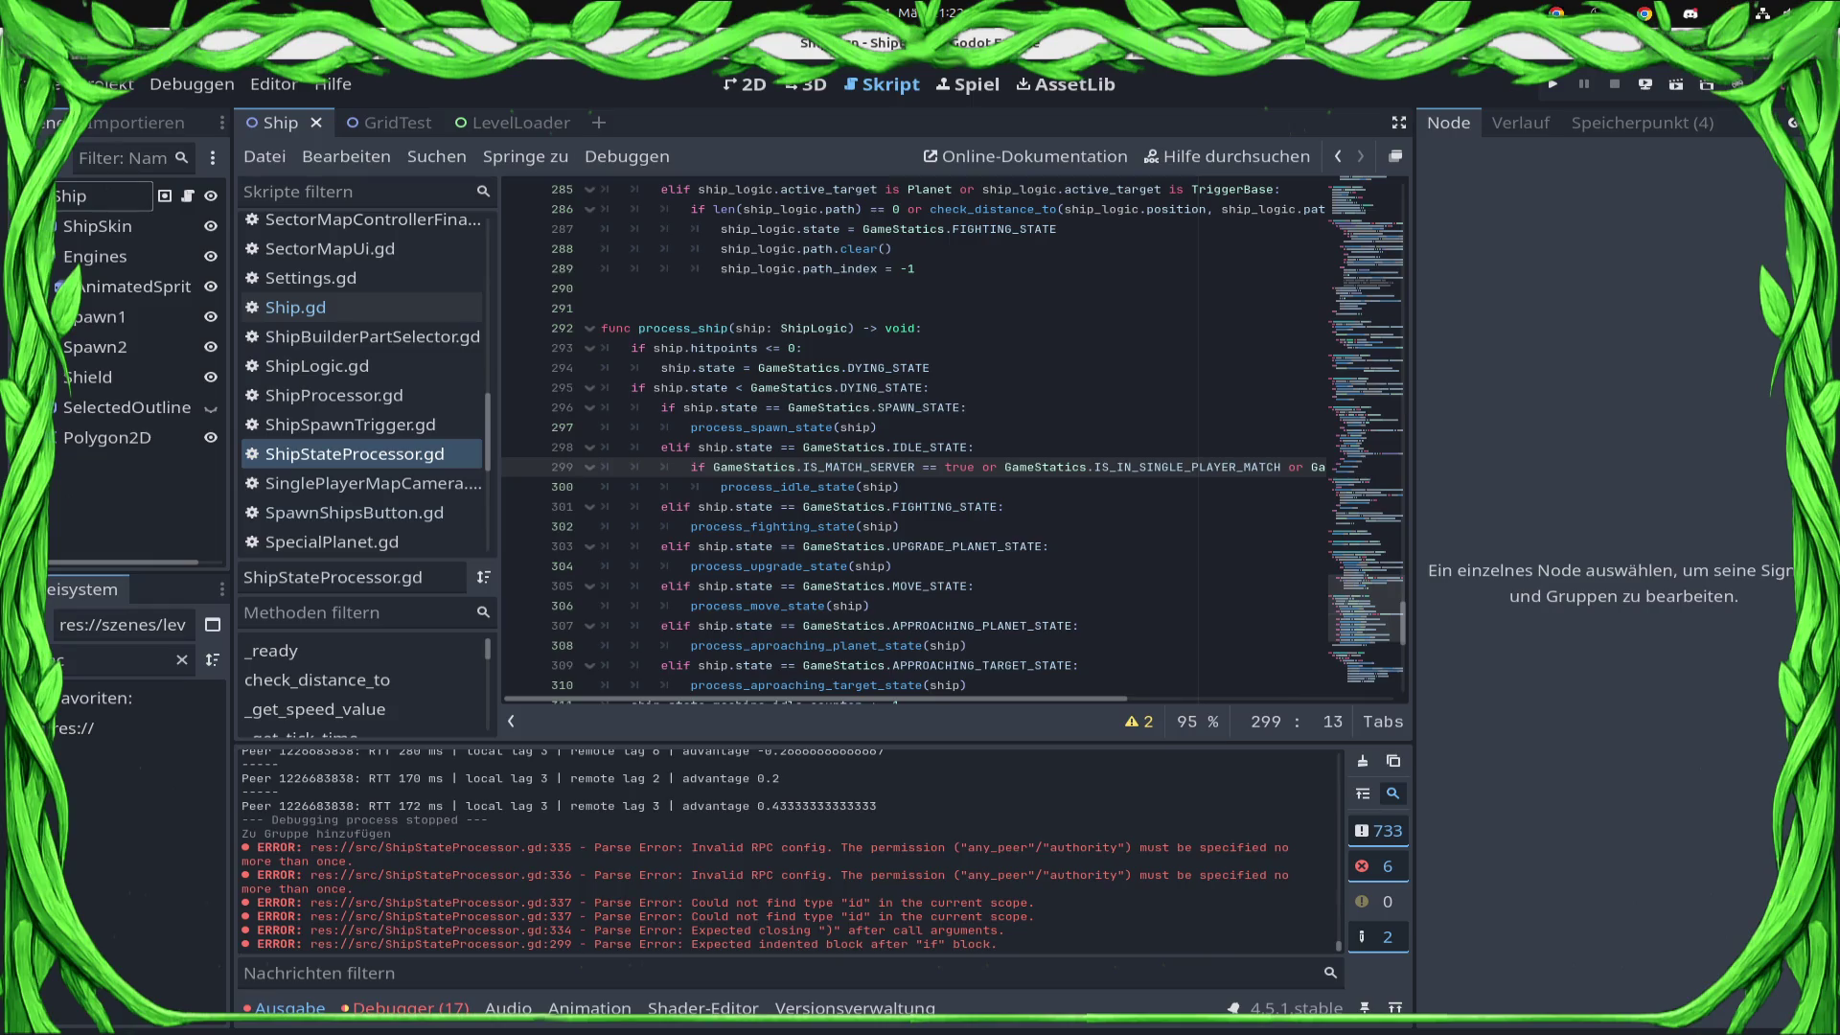
pyautogui.write('#')
# Delete the commented check line, re-indent process_idle_state(ship), and save the script.
pyautogui.tripleClick(604, 467)
pyautogui.press('BackSpace')
pyautogui.press('Delete')
pyautogui.press('Home')
pyautogui.hotkey('ctrl', 's')
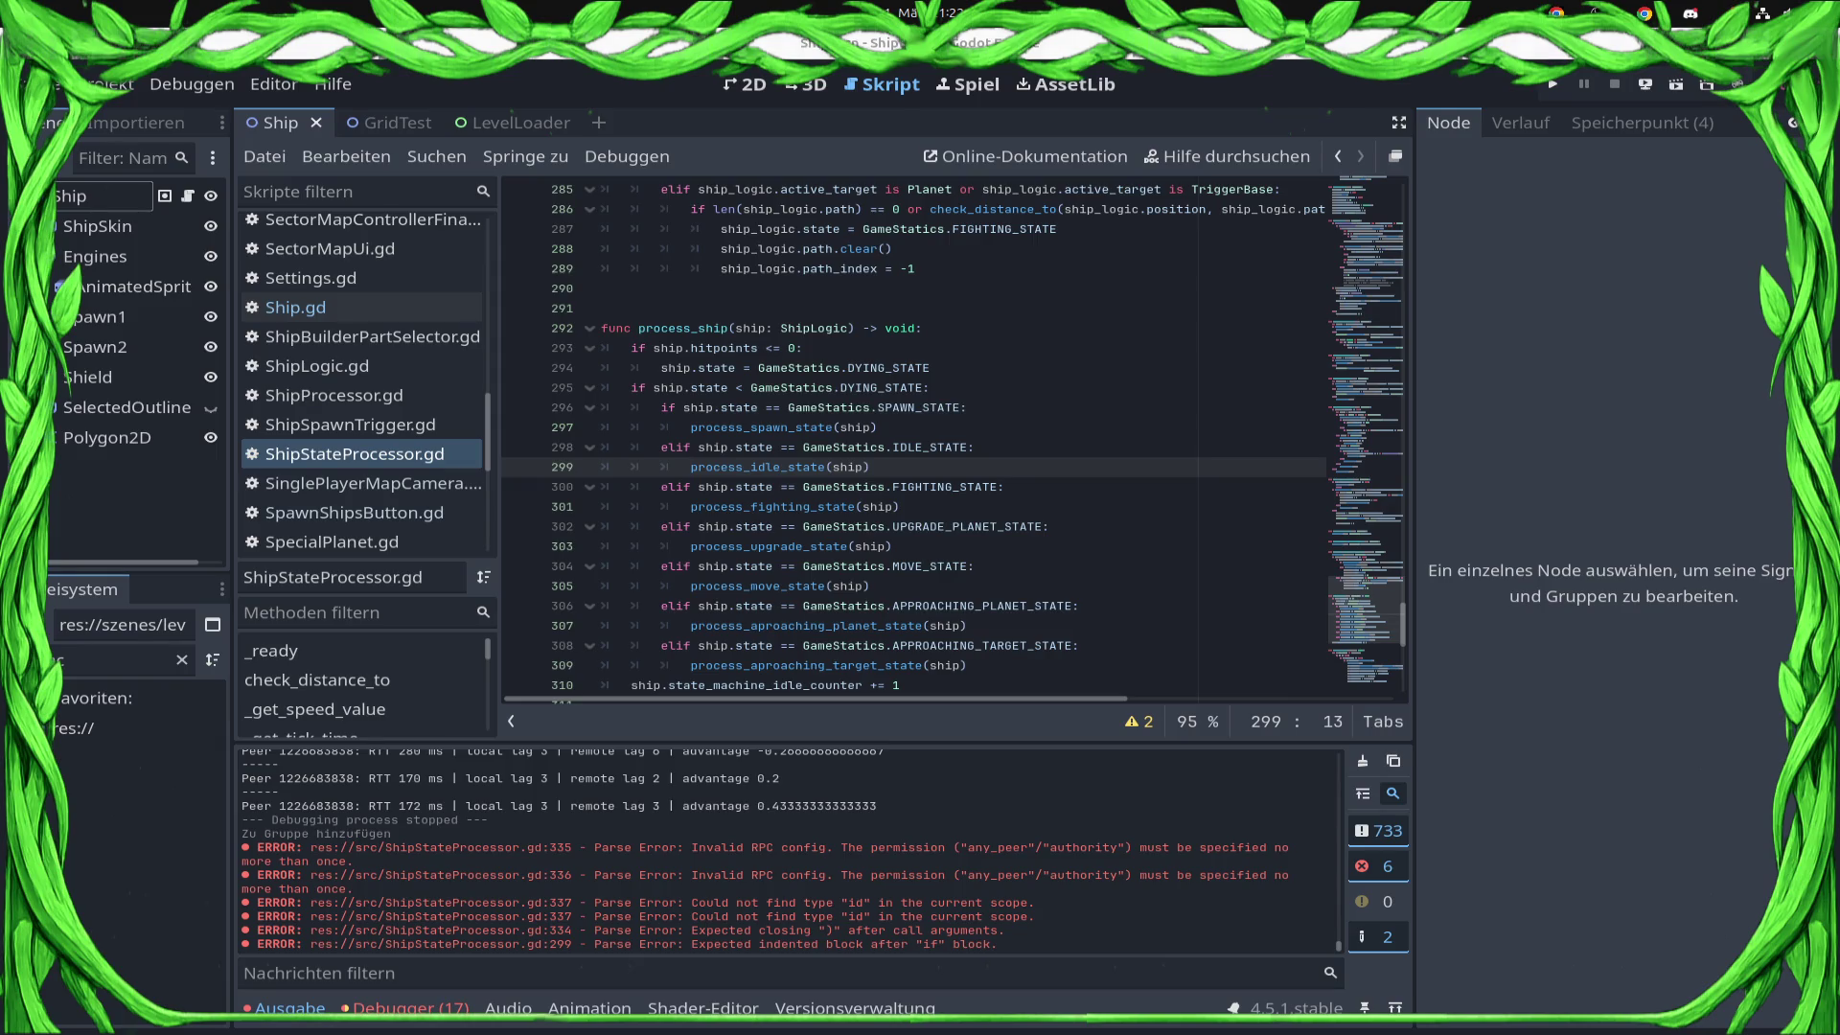
pyautogui.scroll(14, 901, 566)
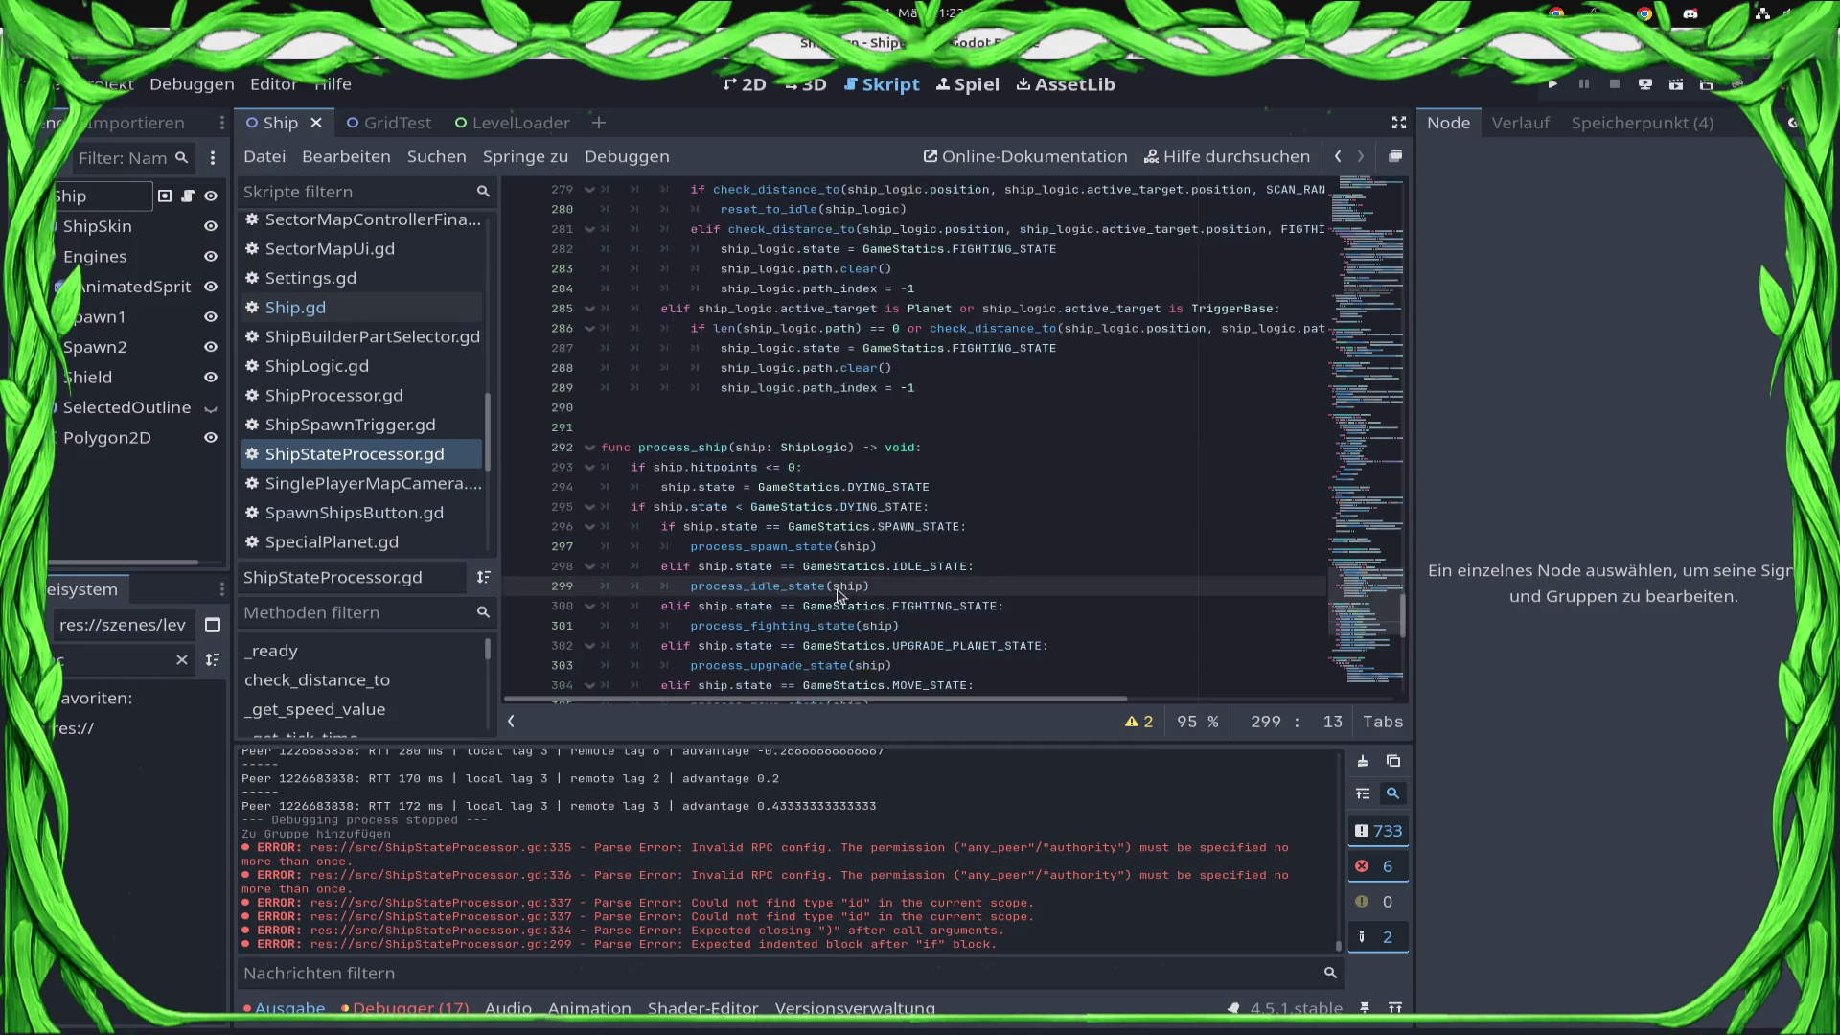
pyautogui.scroll(20, 901, 566)
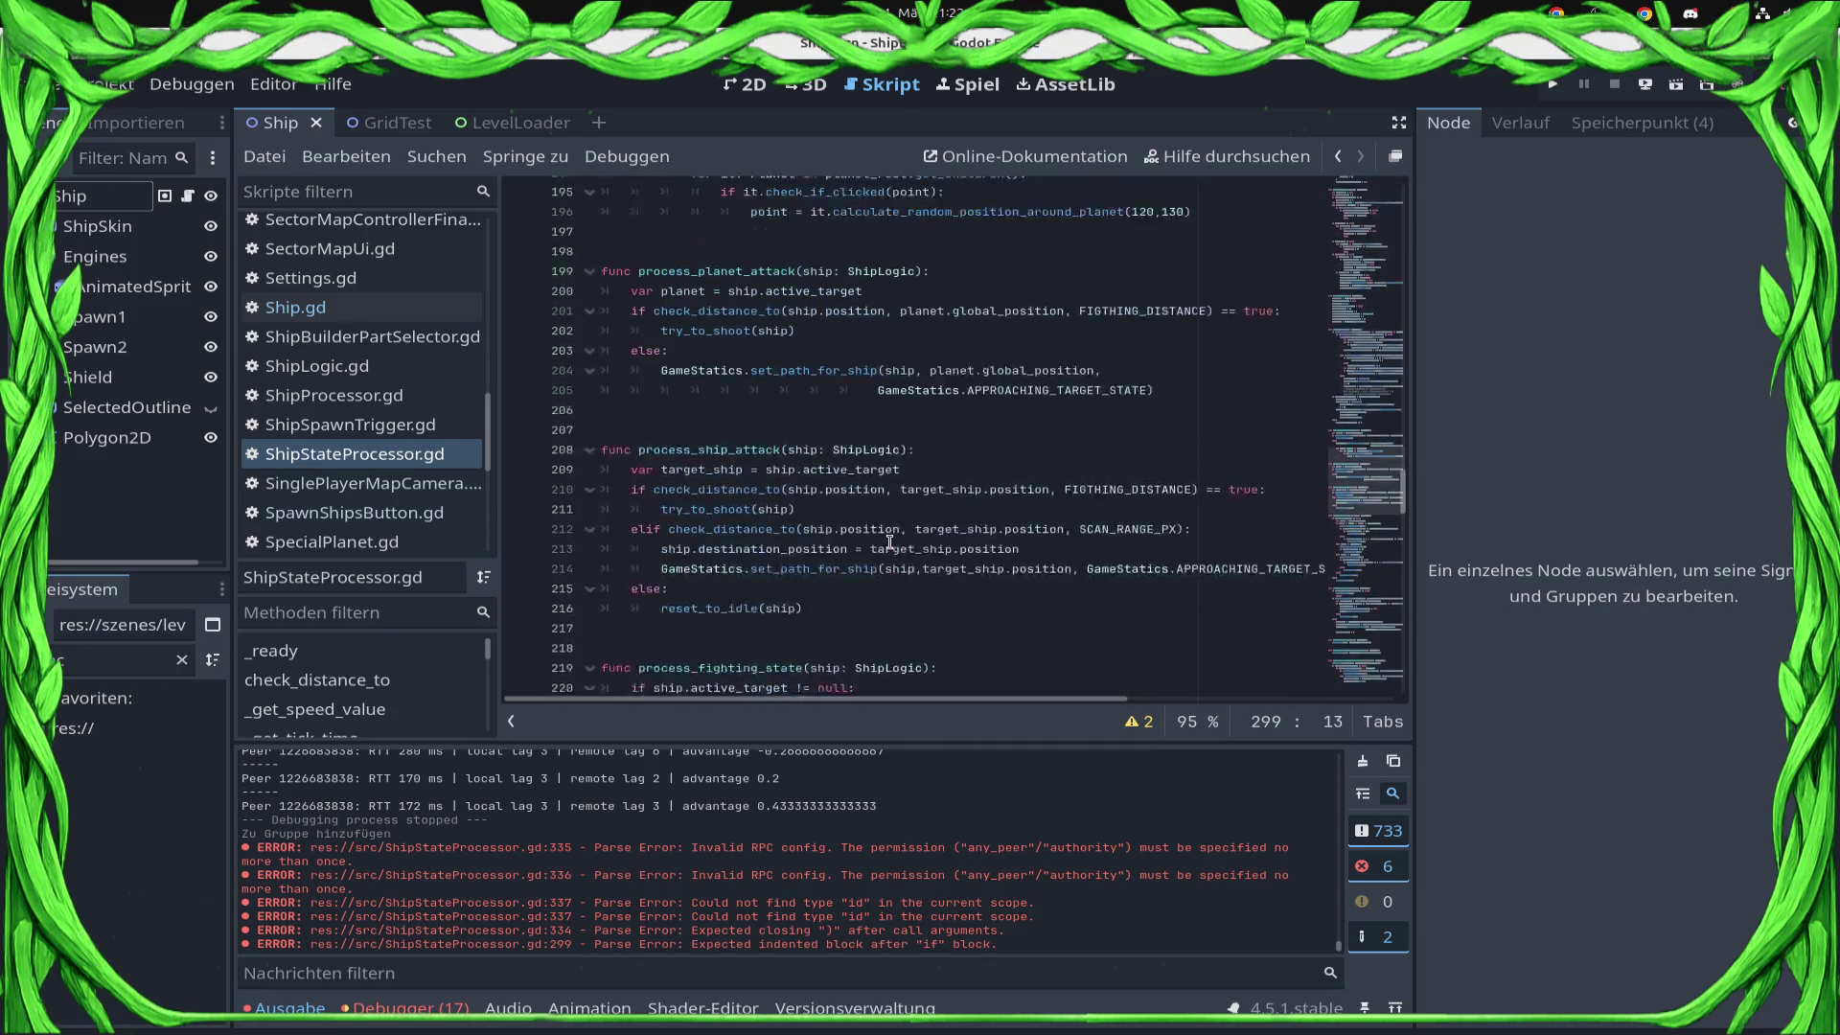
pyautogui.scroll(5, 1095, 481)
pyautogui.hotkey('ctrl', 's')
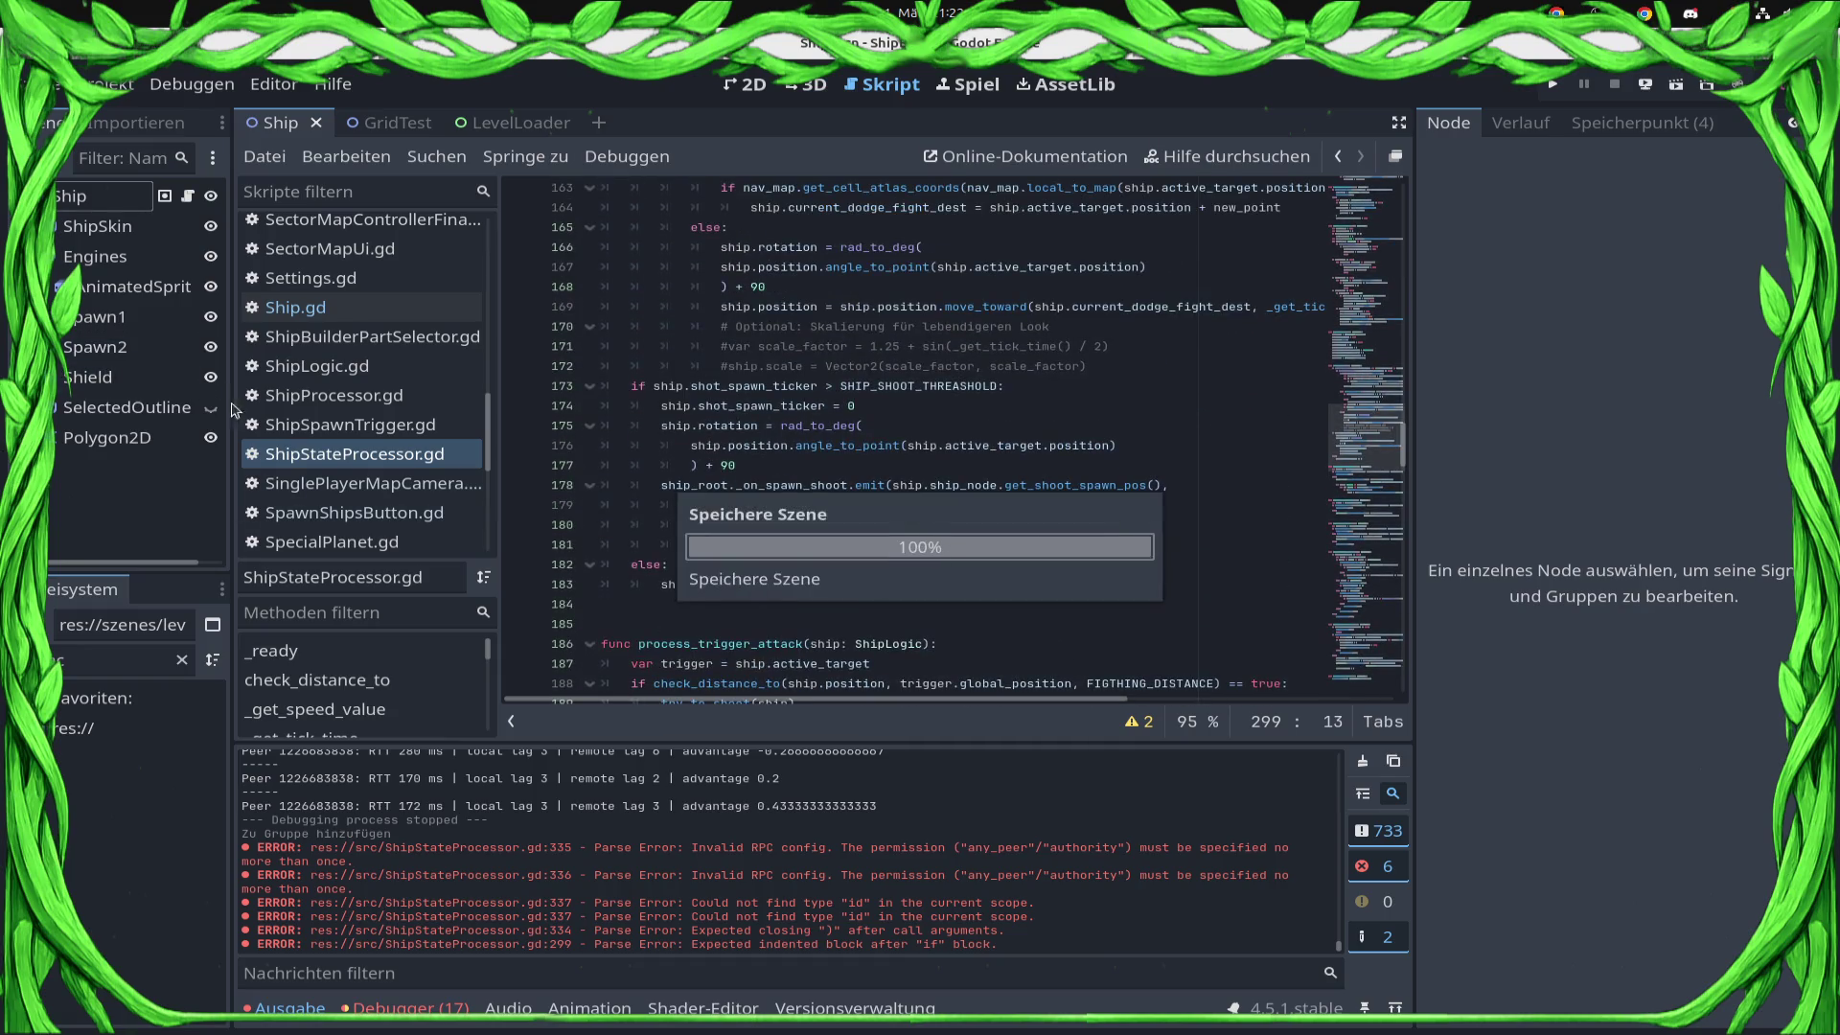
# Switch to the GridTest scene and open RootShip's script ShipProcessor.gd.
pyautogui.scroll(3, 426, 464)
pyautogui.scroll(3, 412, 450)
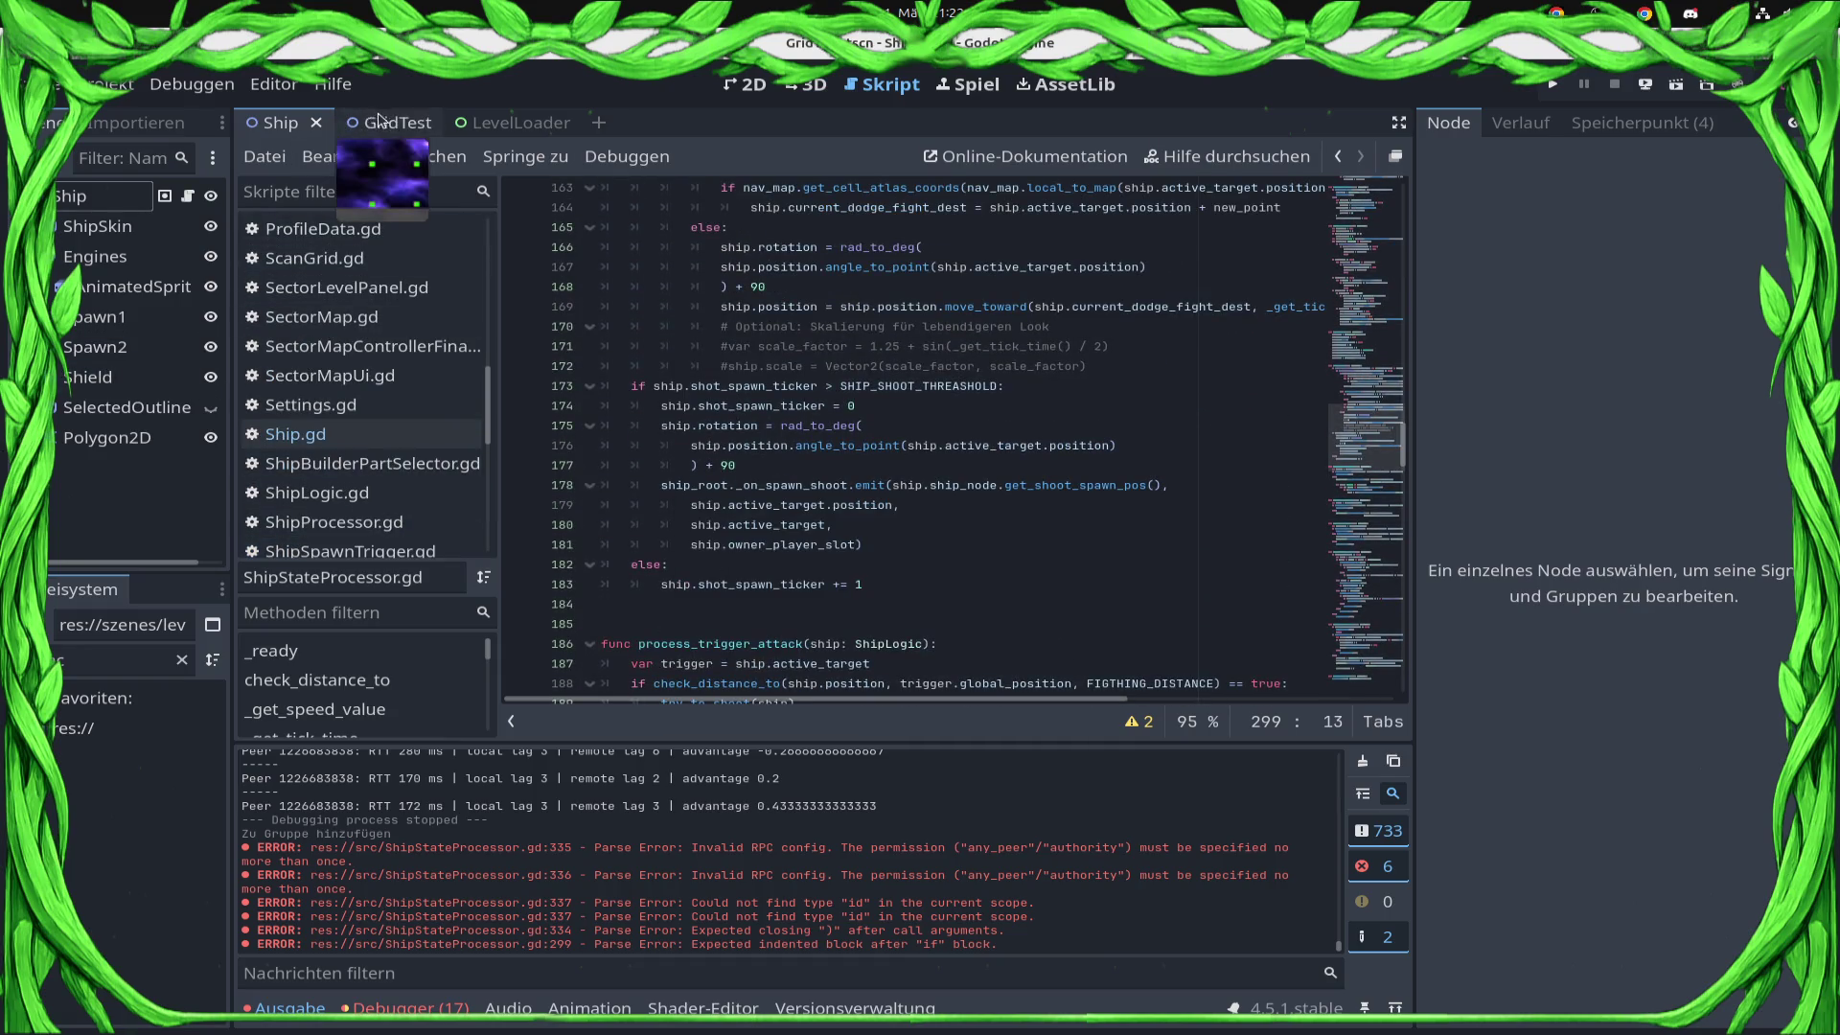
pyautogui.scroll(3, 381, 422)
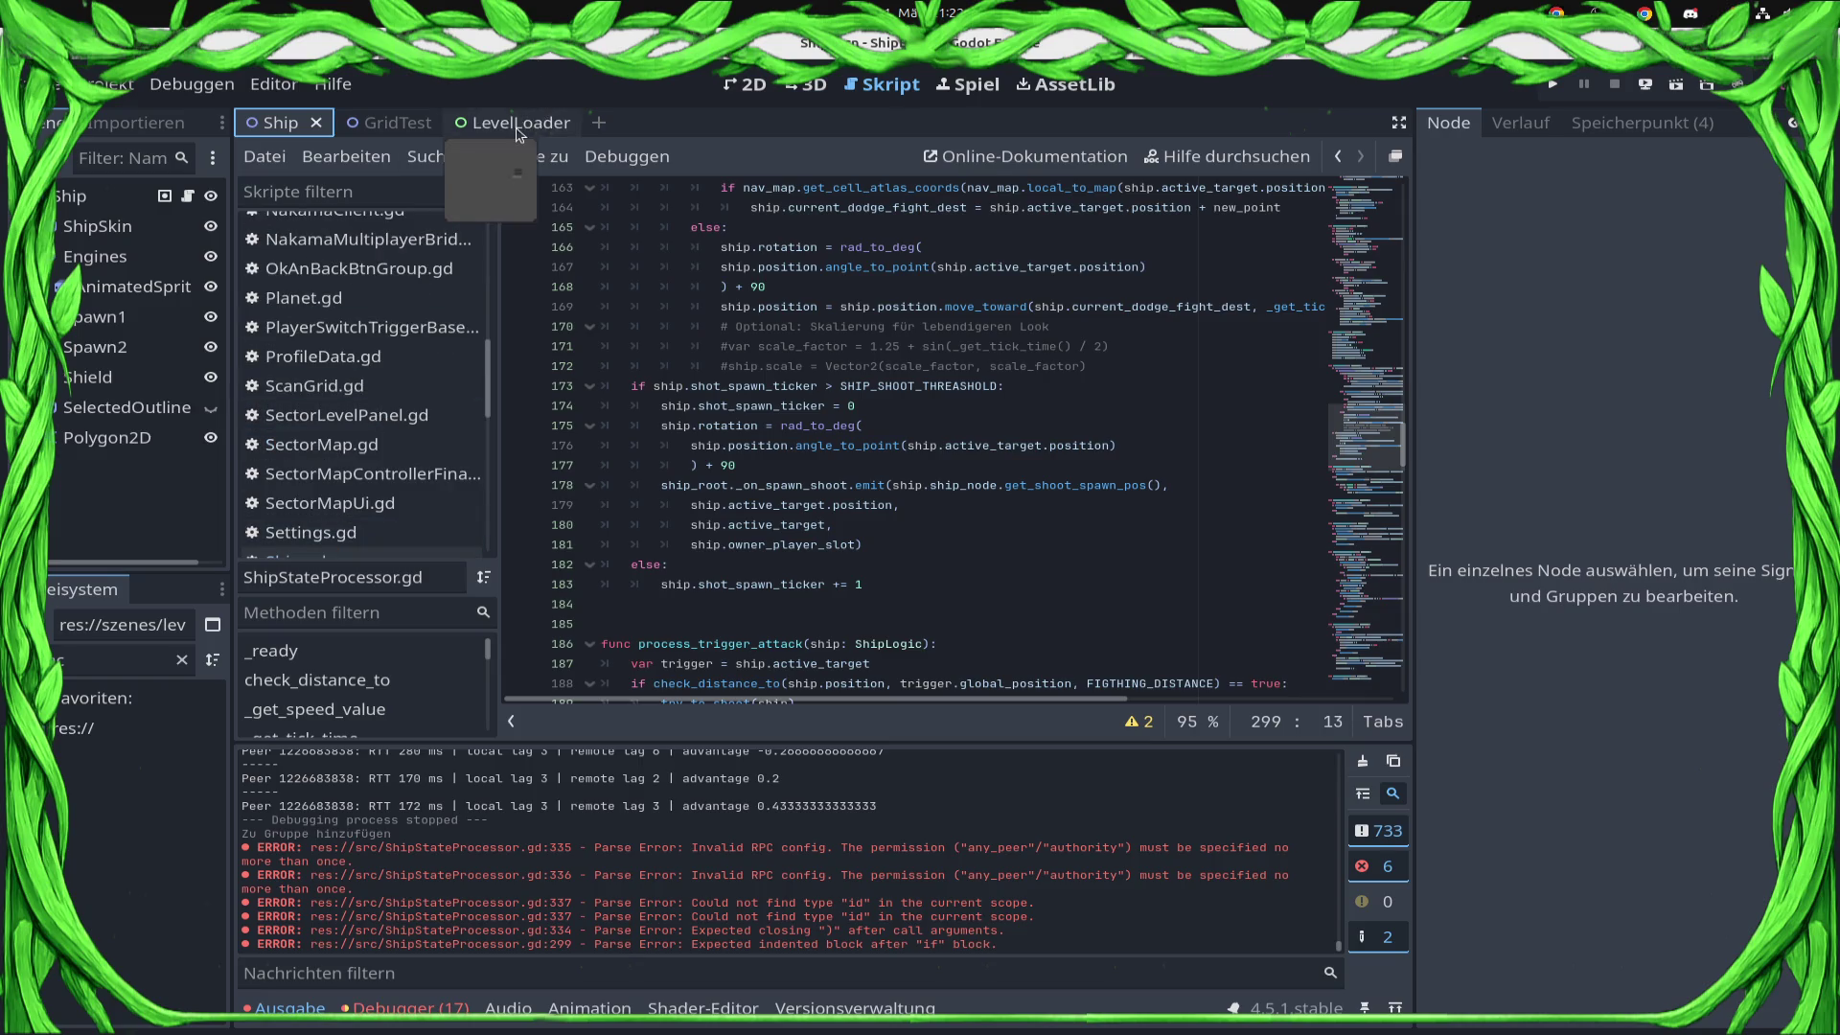
pyautogui.click(374, 122)
pyautogui.scroll(5, 148, 237)
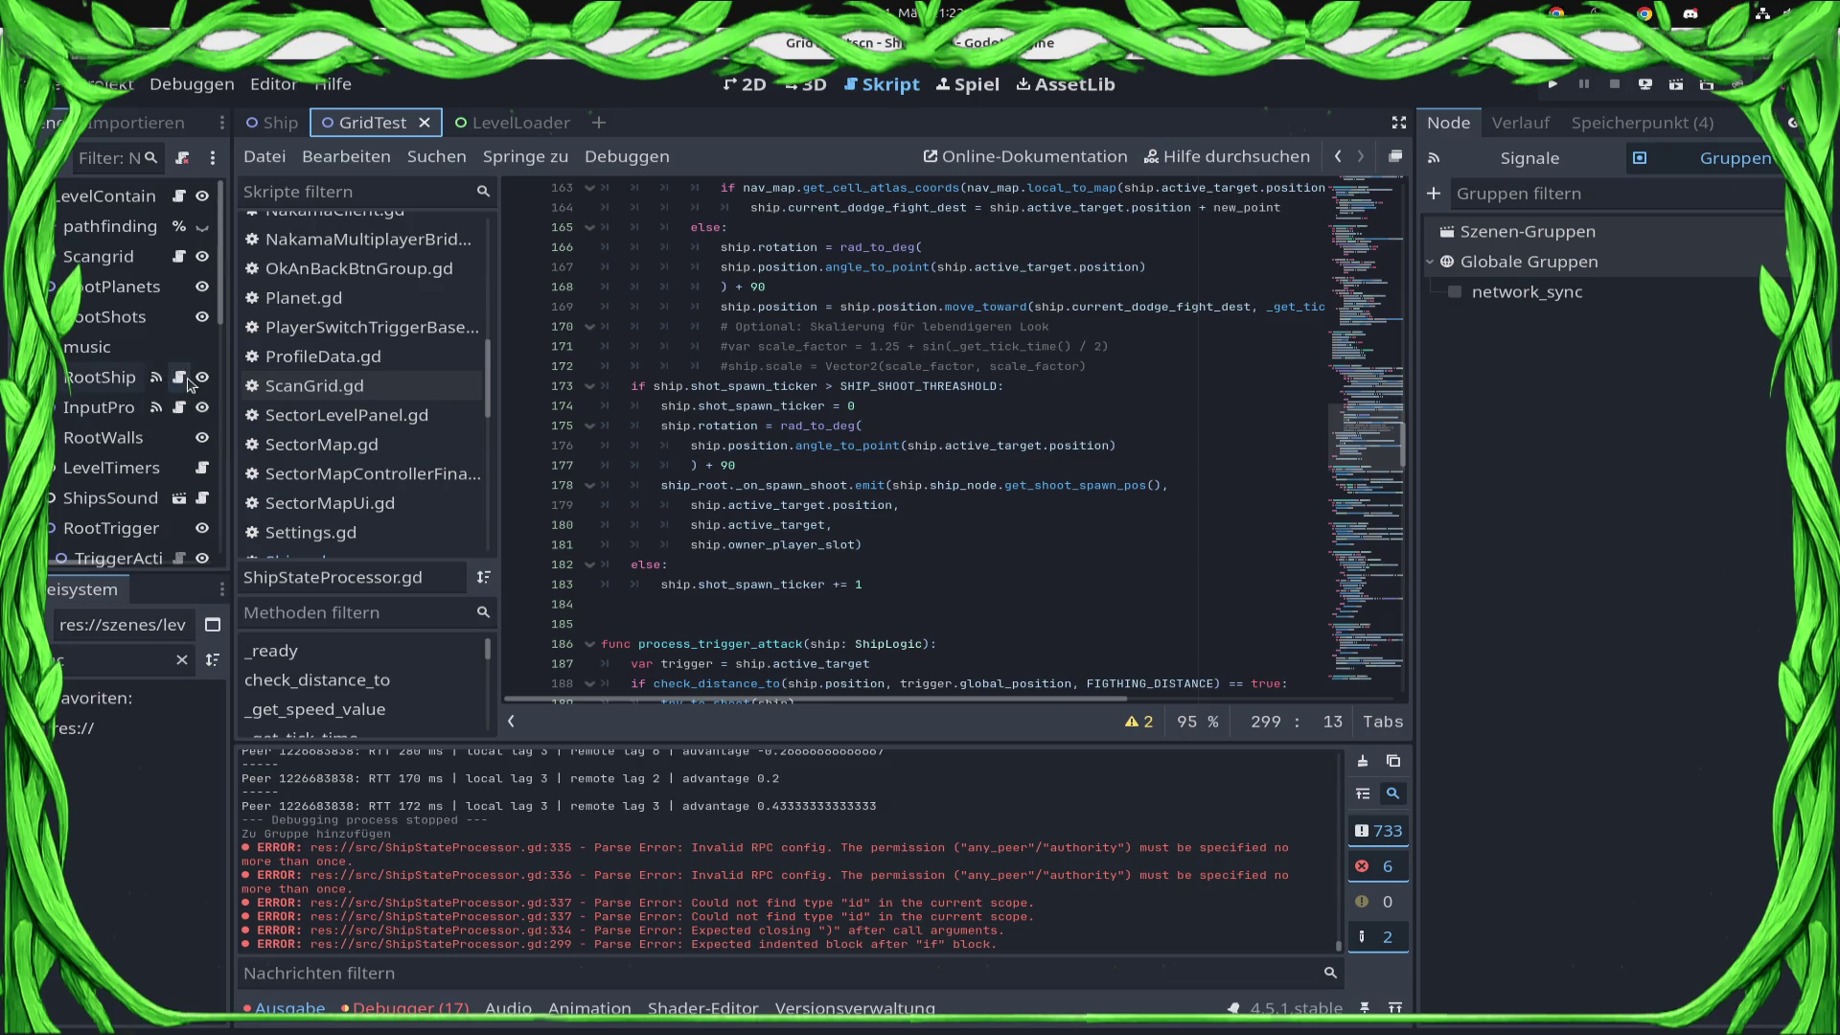
pyautogui.click(178, 196)
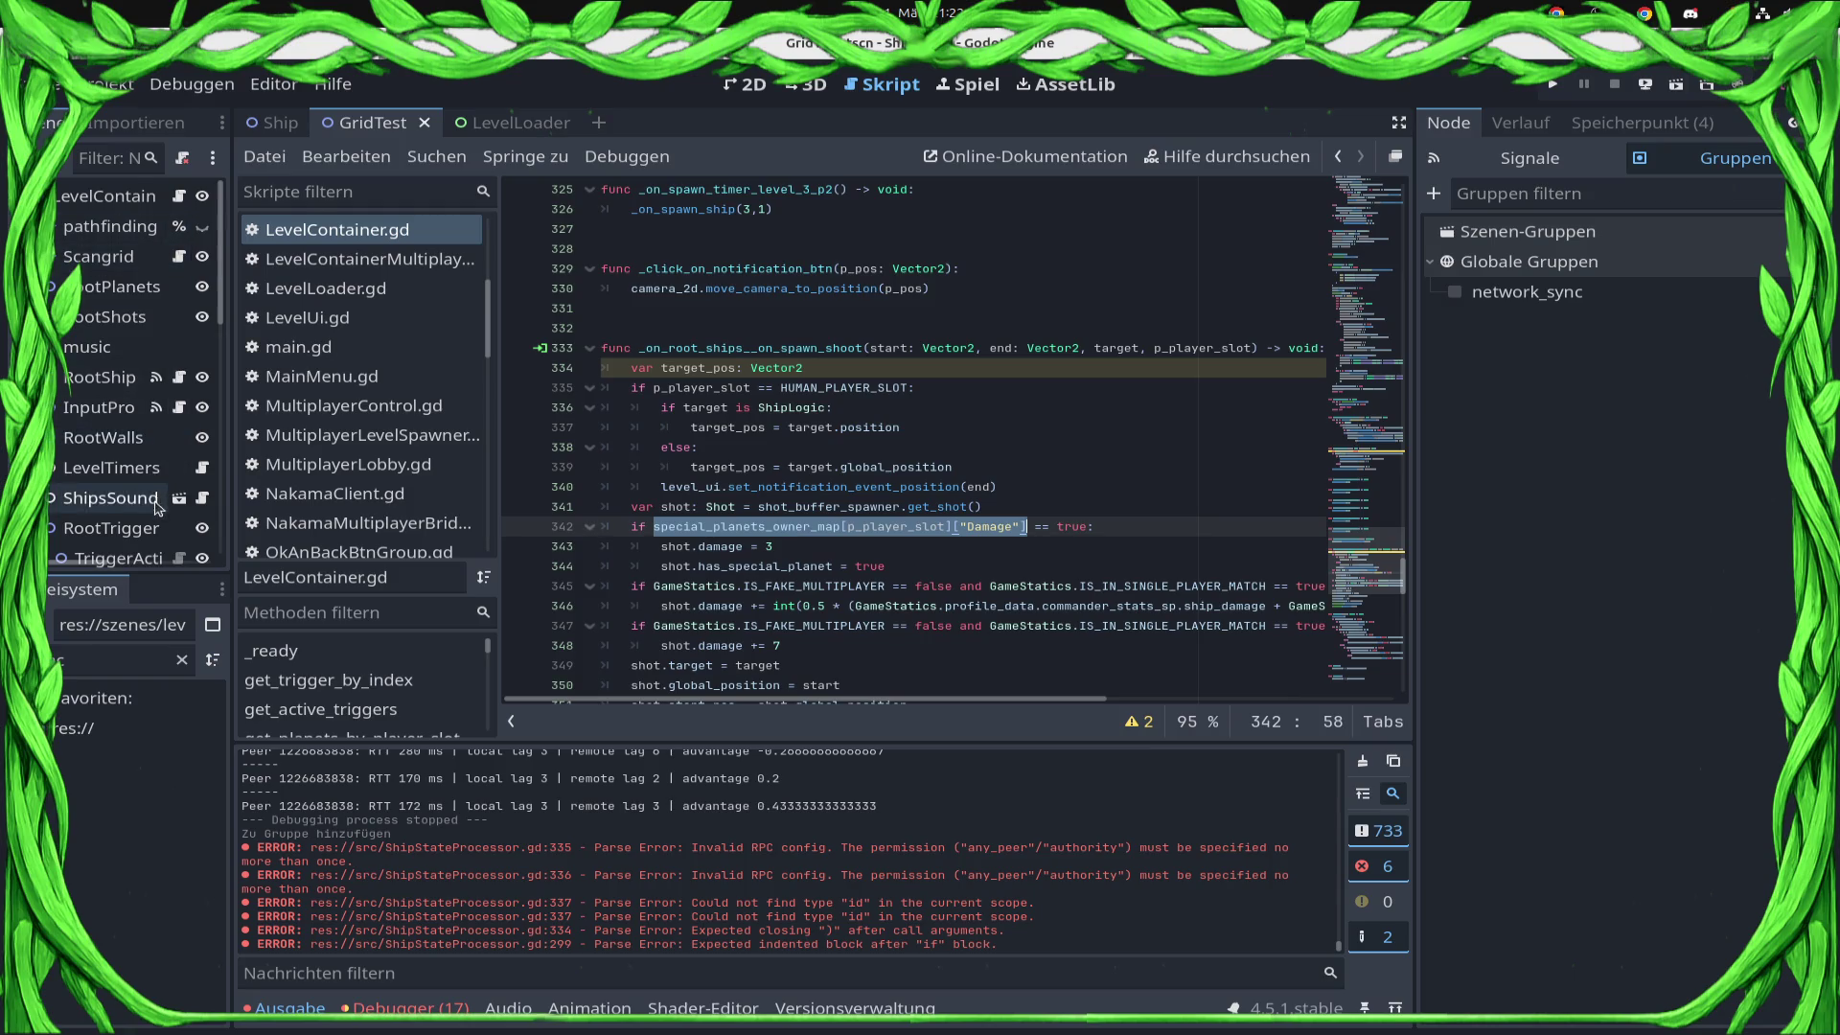
pyautogui.scroll(-3, 144, 345)
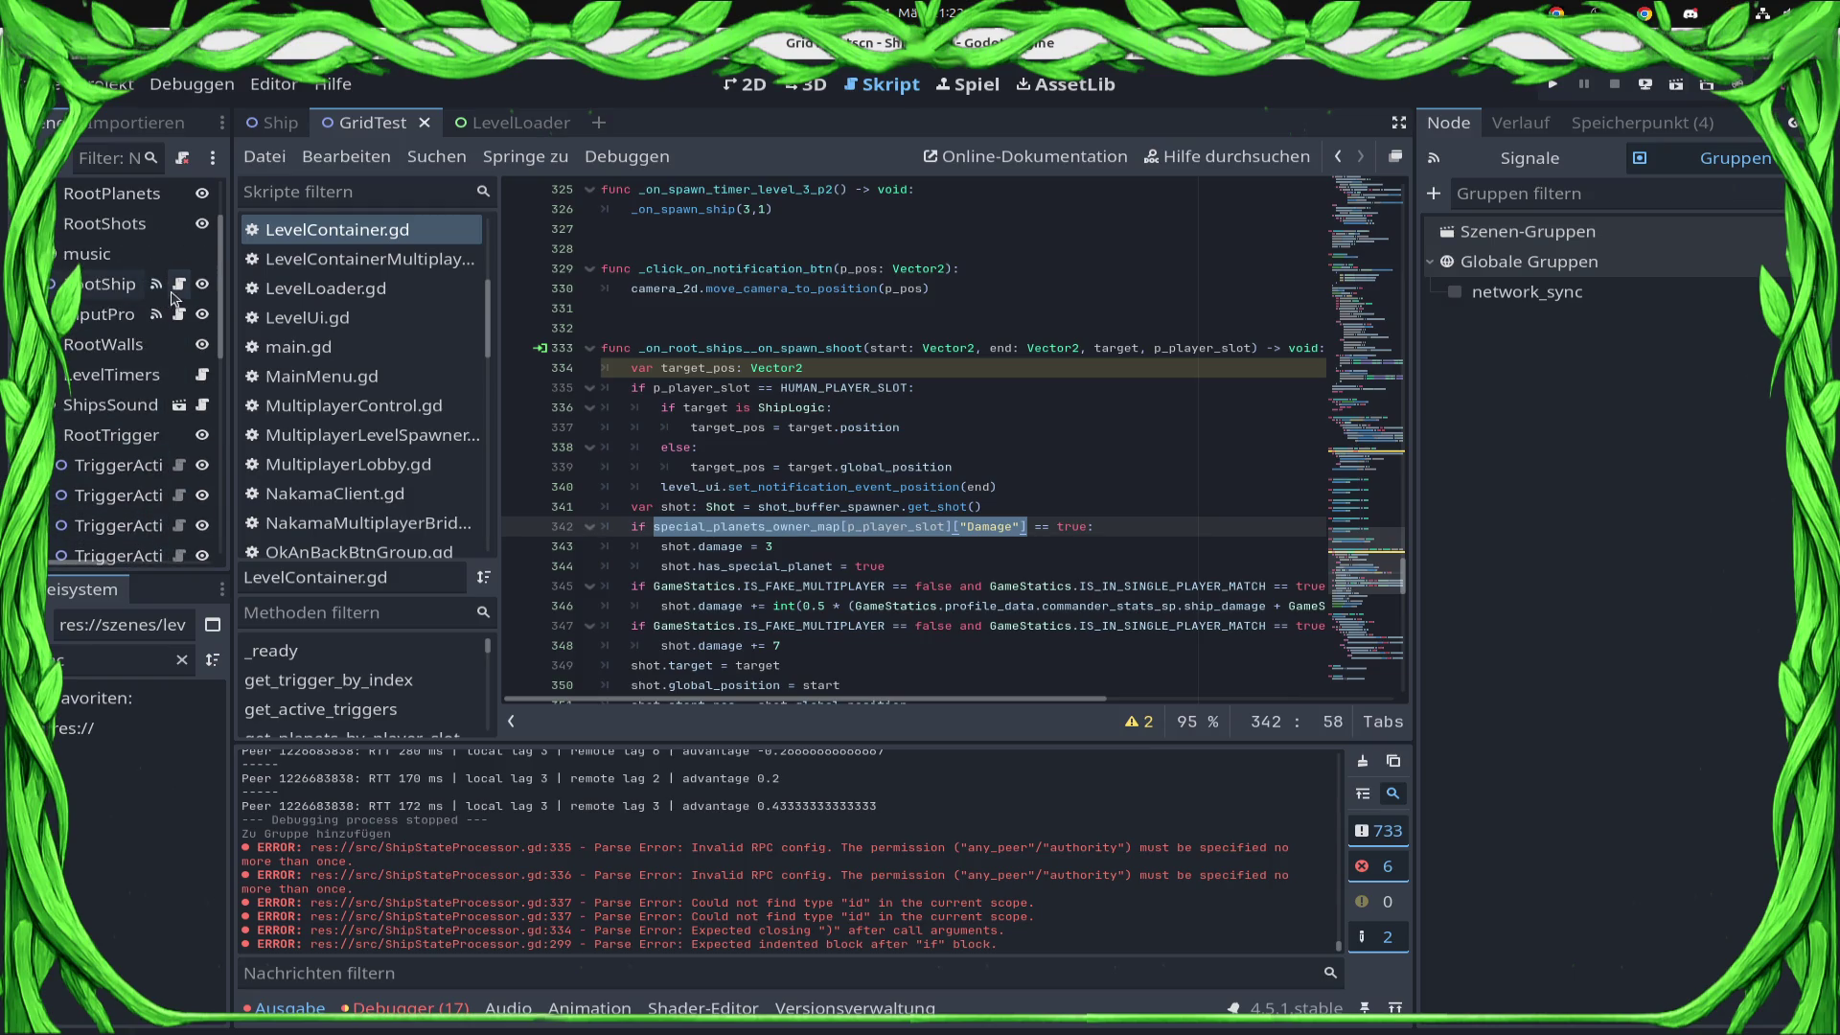
pyautogui.click(178, 286)
# Dismiss the Dictionary popup and go to the end of the add_ship_to_tile line.
pyautogui.scroll(-4, 1012, 493)
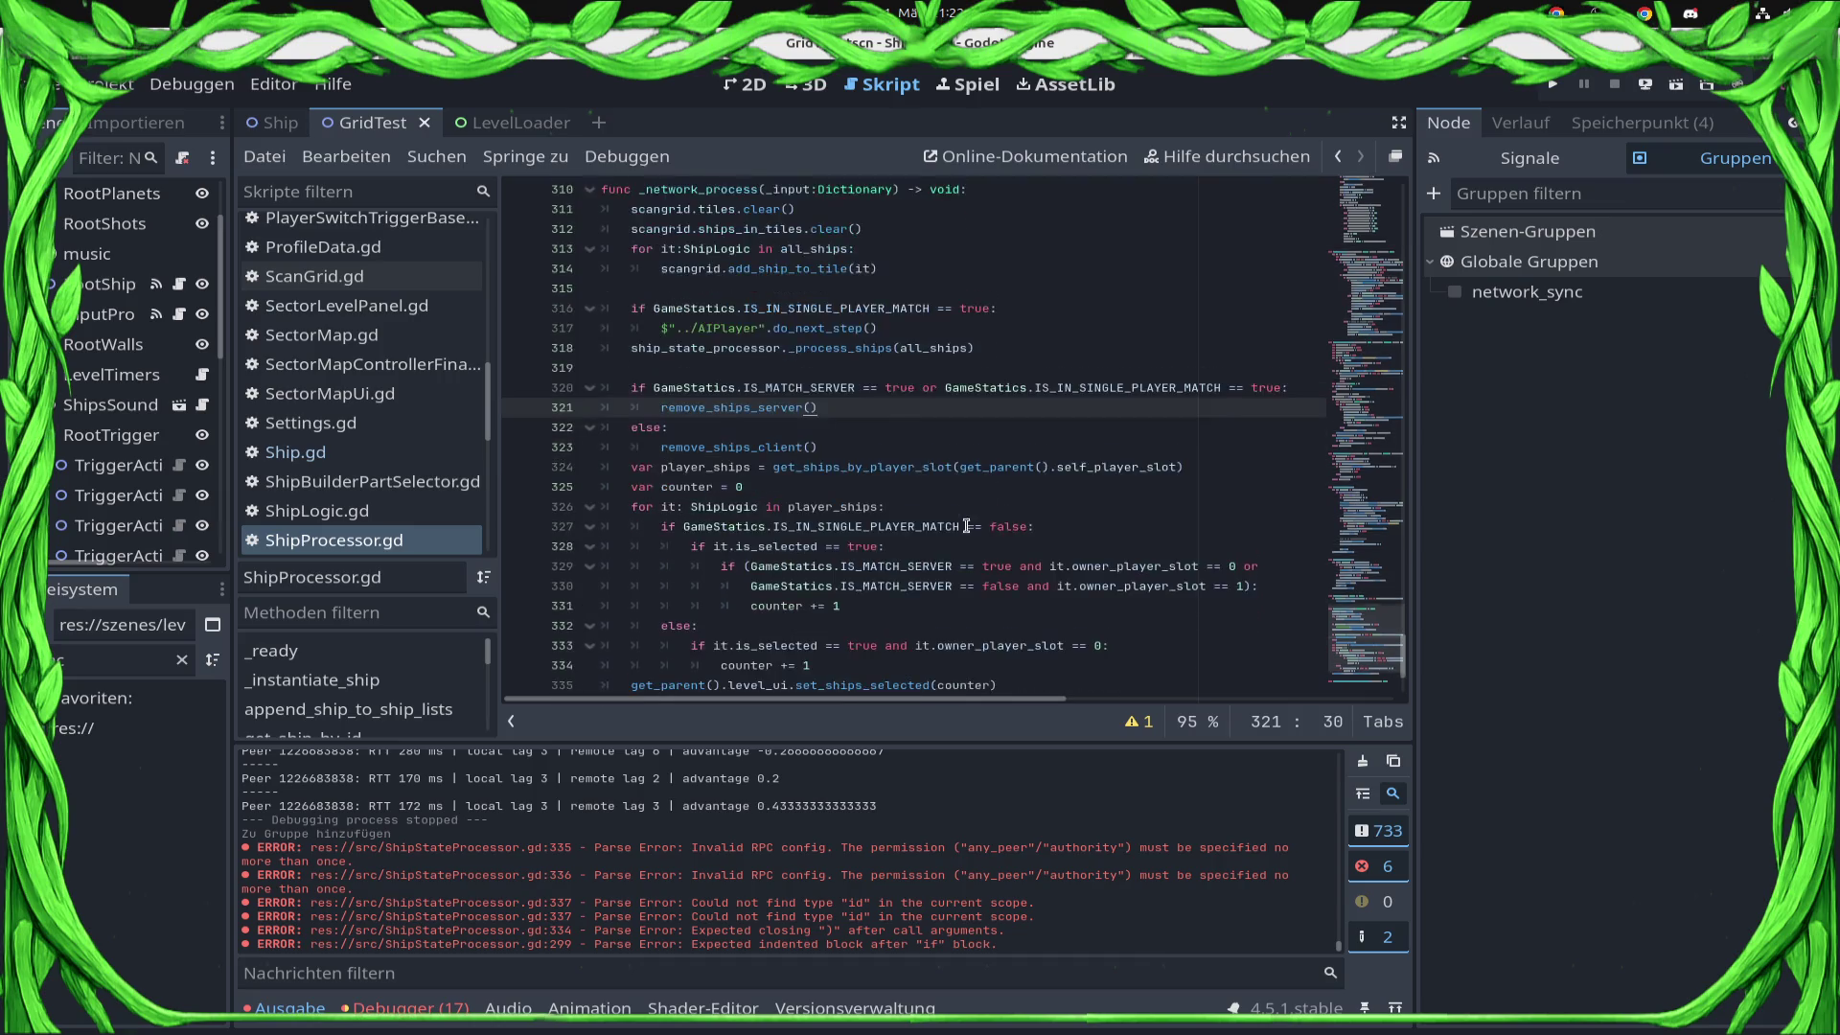
pyautogui.scroll(9, 918, 525)
pyautogui.scroll(9, 918, 525)
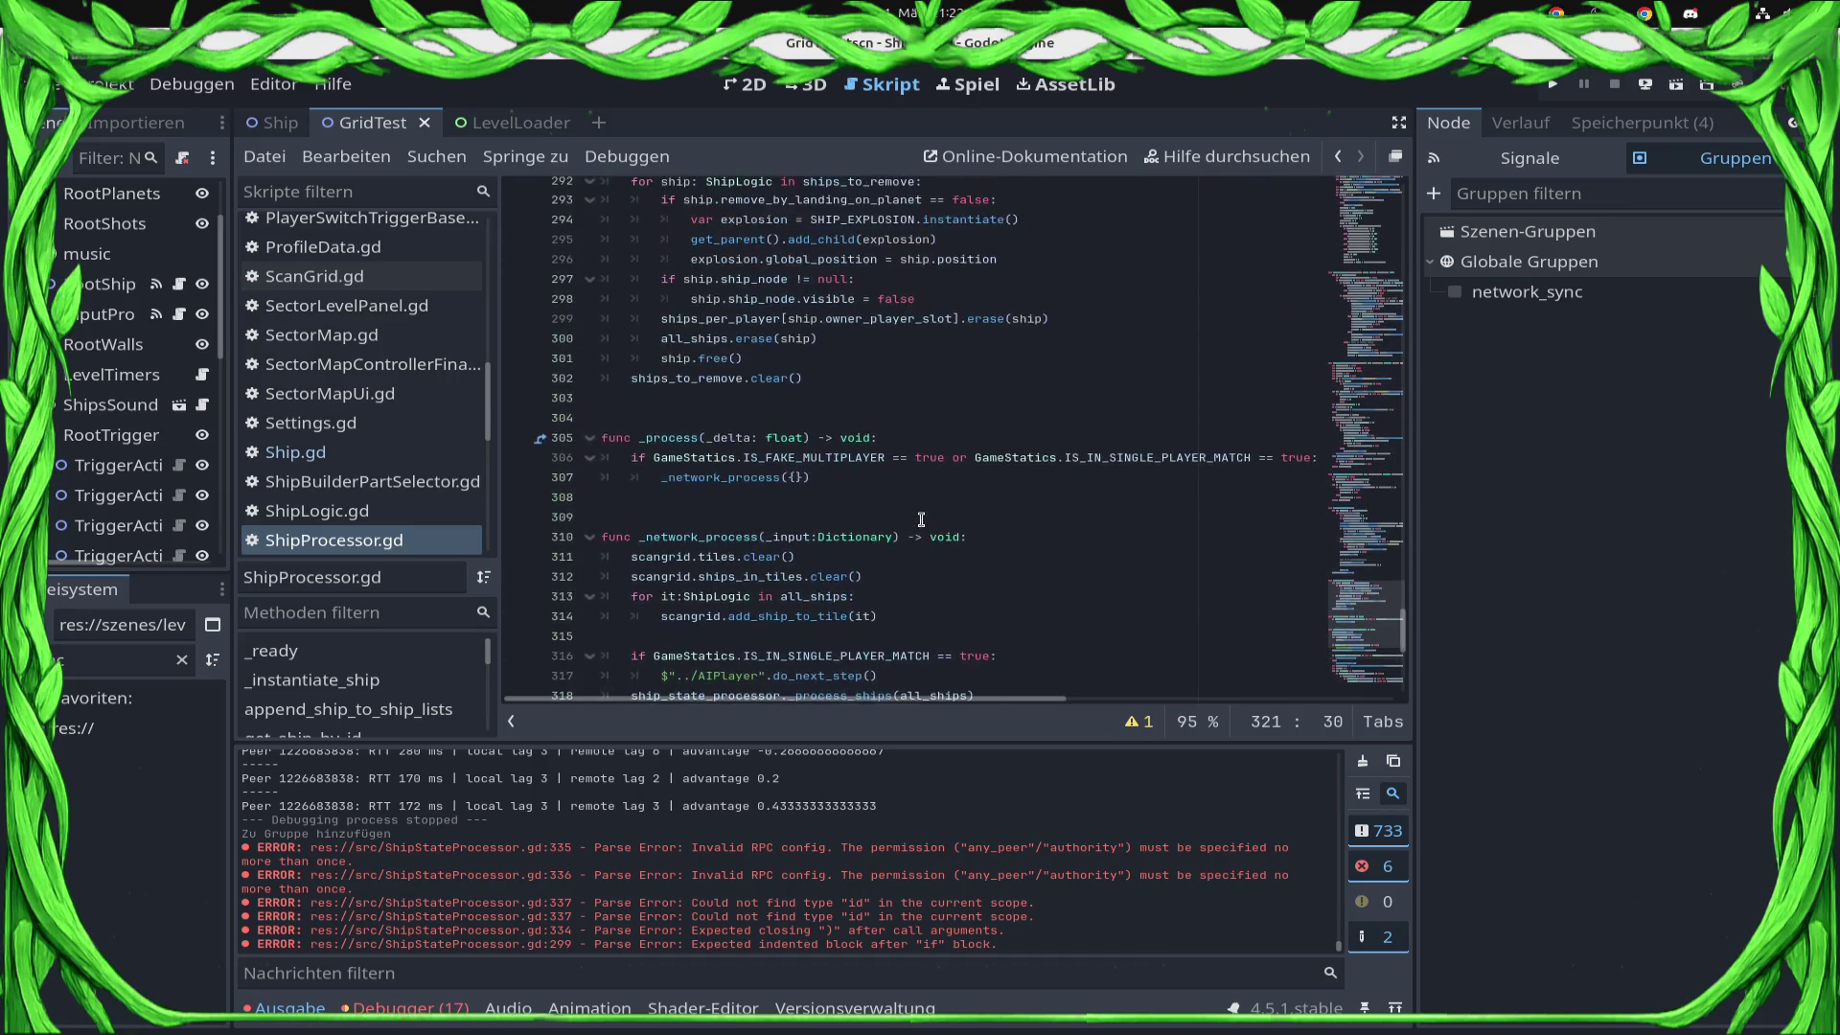
pyautogui.scroll(-10, 850, 494)
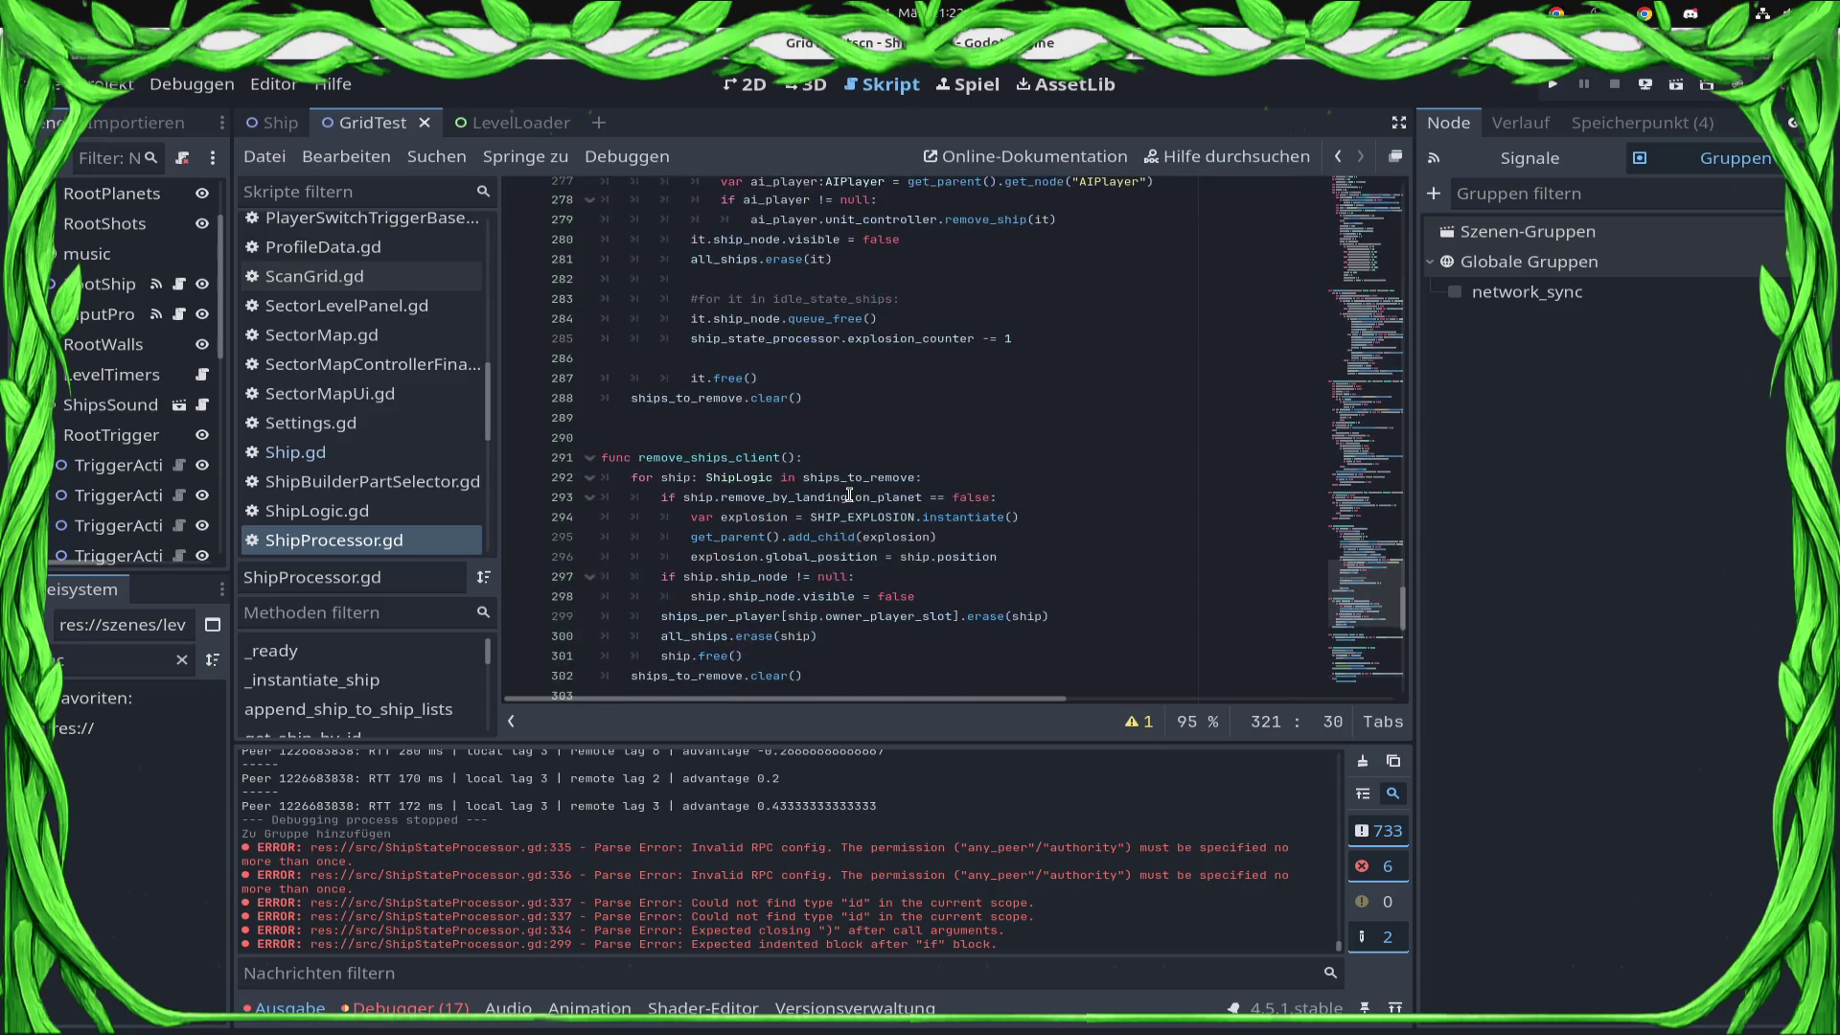
pyautogui.moveTo(836, 511)
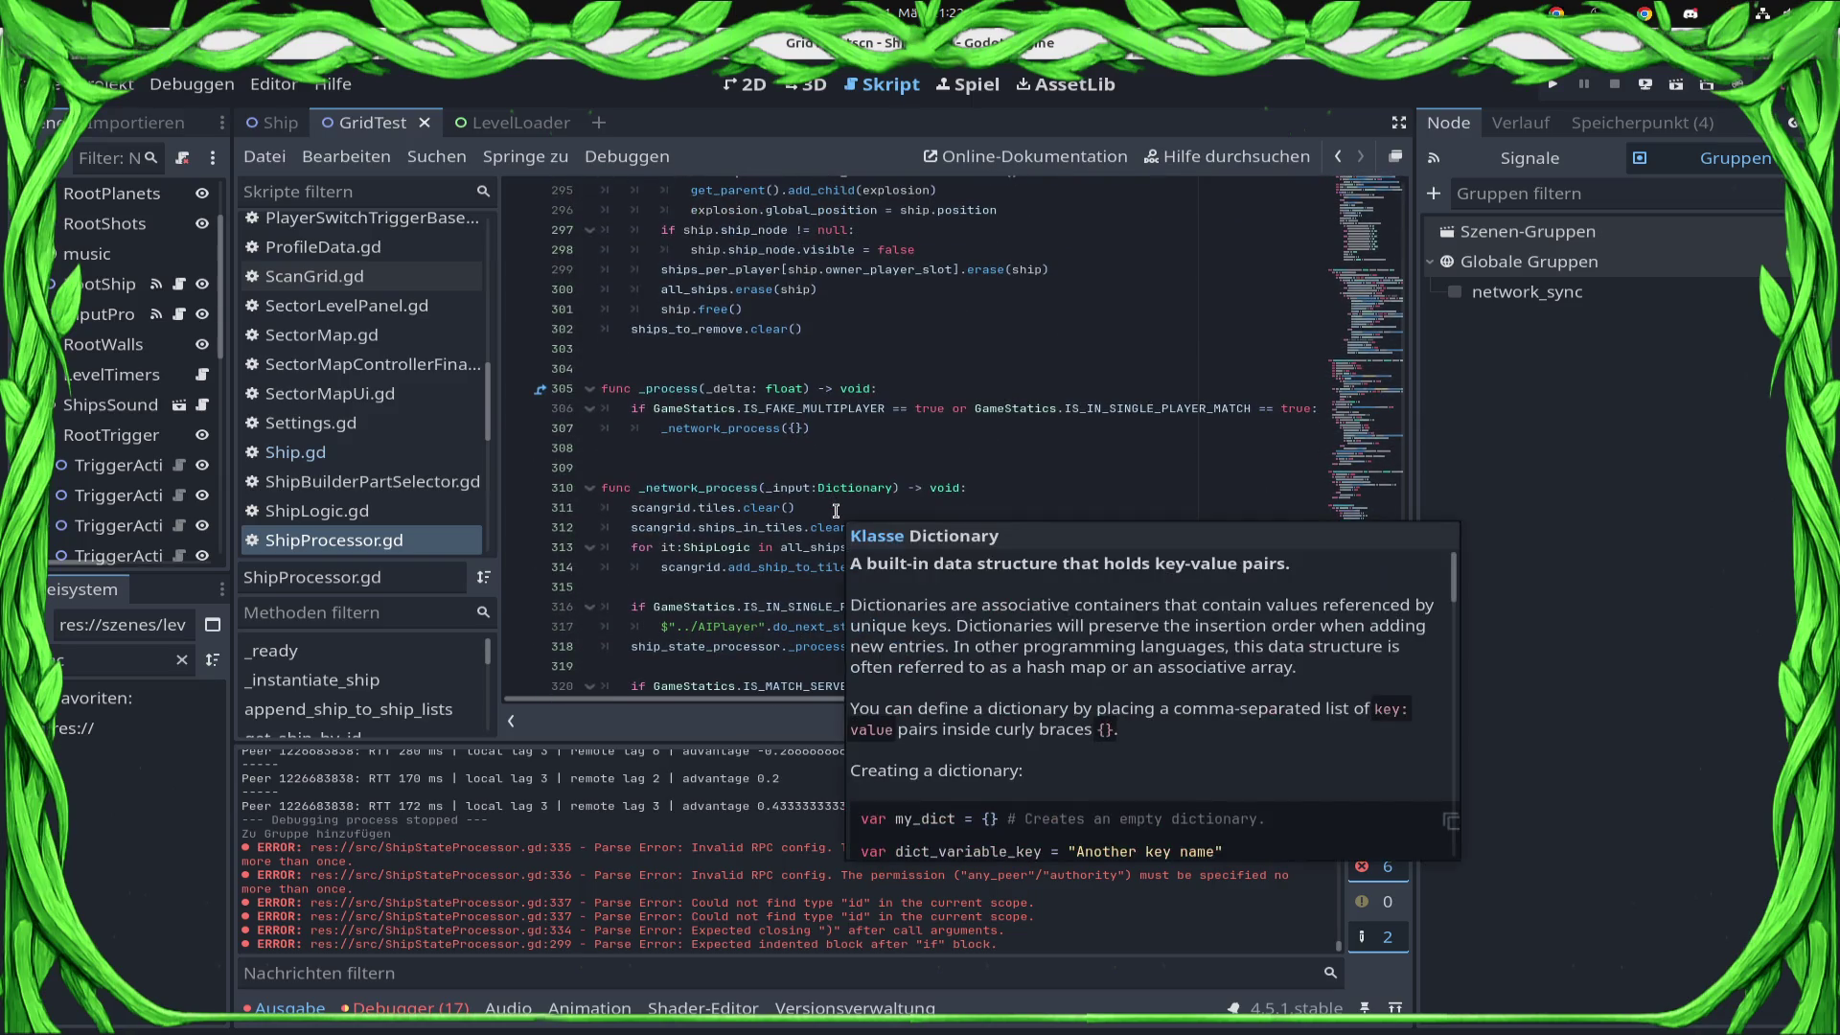
pyautogui.scroll(-3, 836, 511)
pyautogui.click(944, 436)
pyautogui.click(1045, 427)
pyautogui.click(1012, 395)
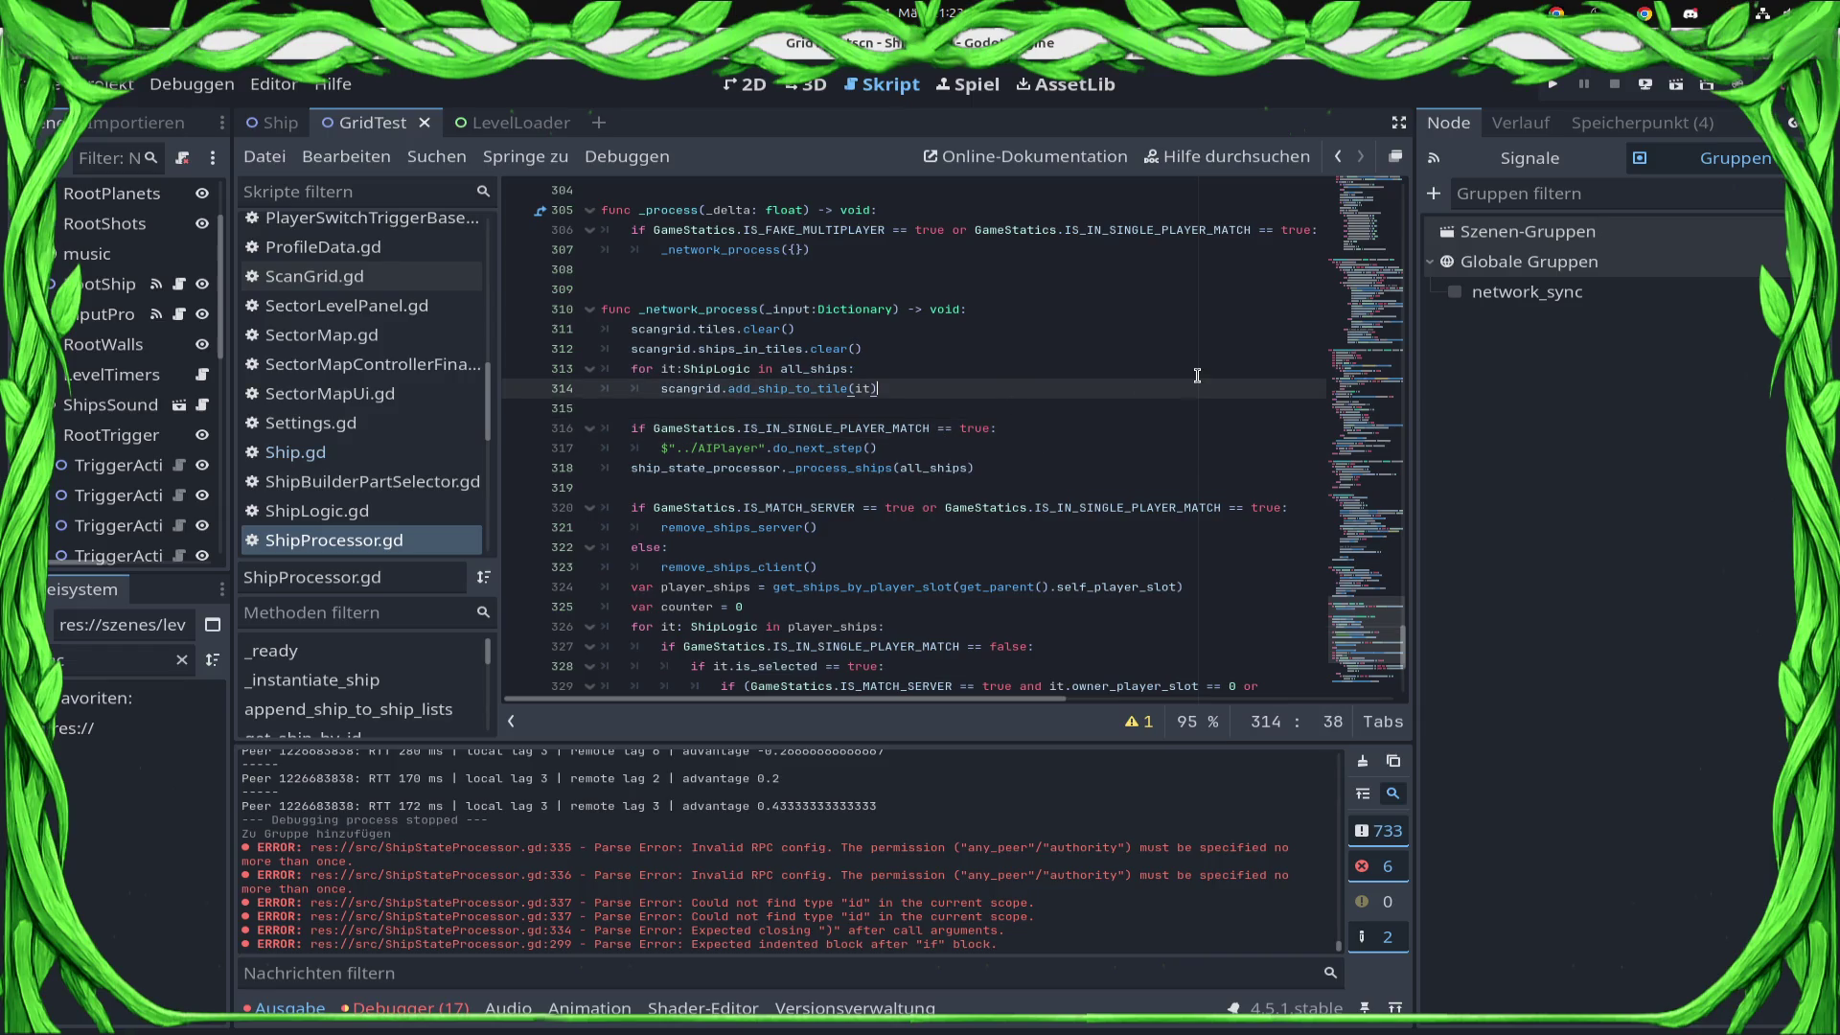
# Insert scangrid.sort_ships() on a new line after line 314 and save.
pyautogui.press('Return')
pyautogui.write('an')
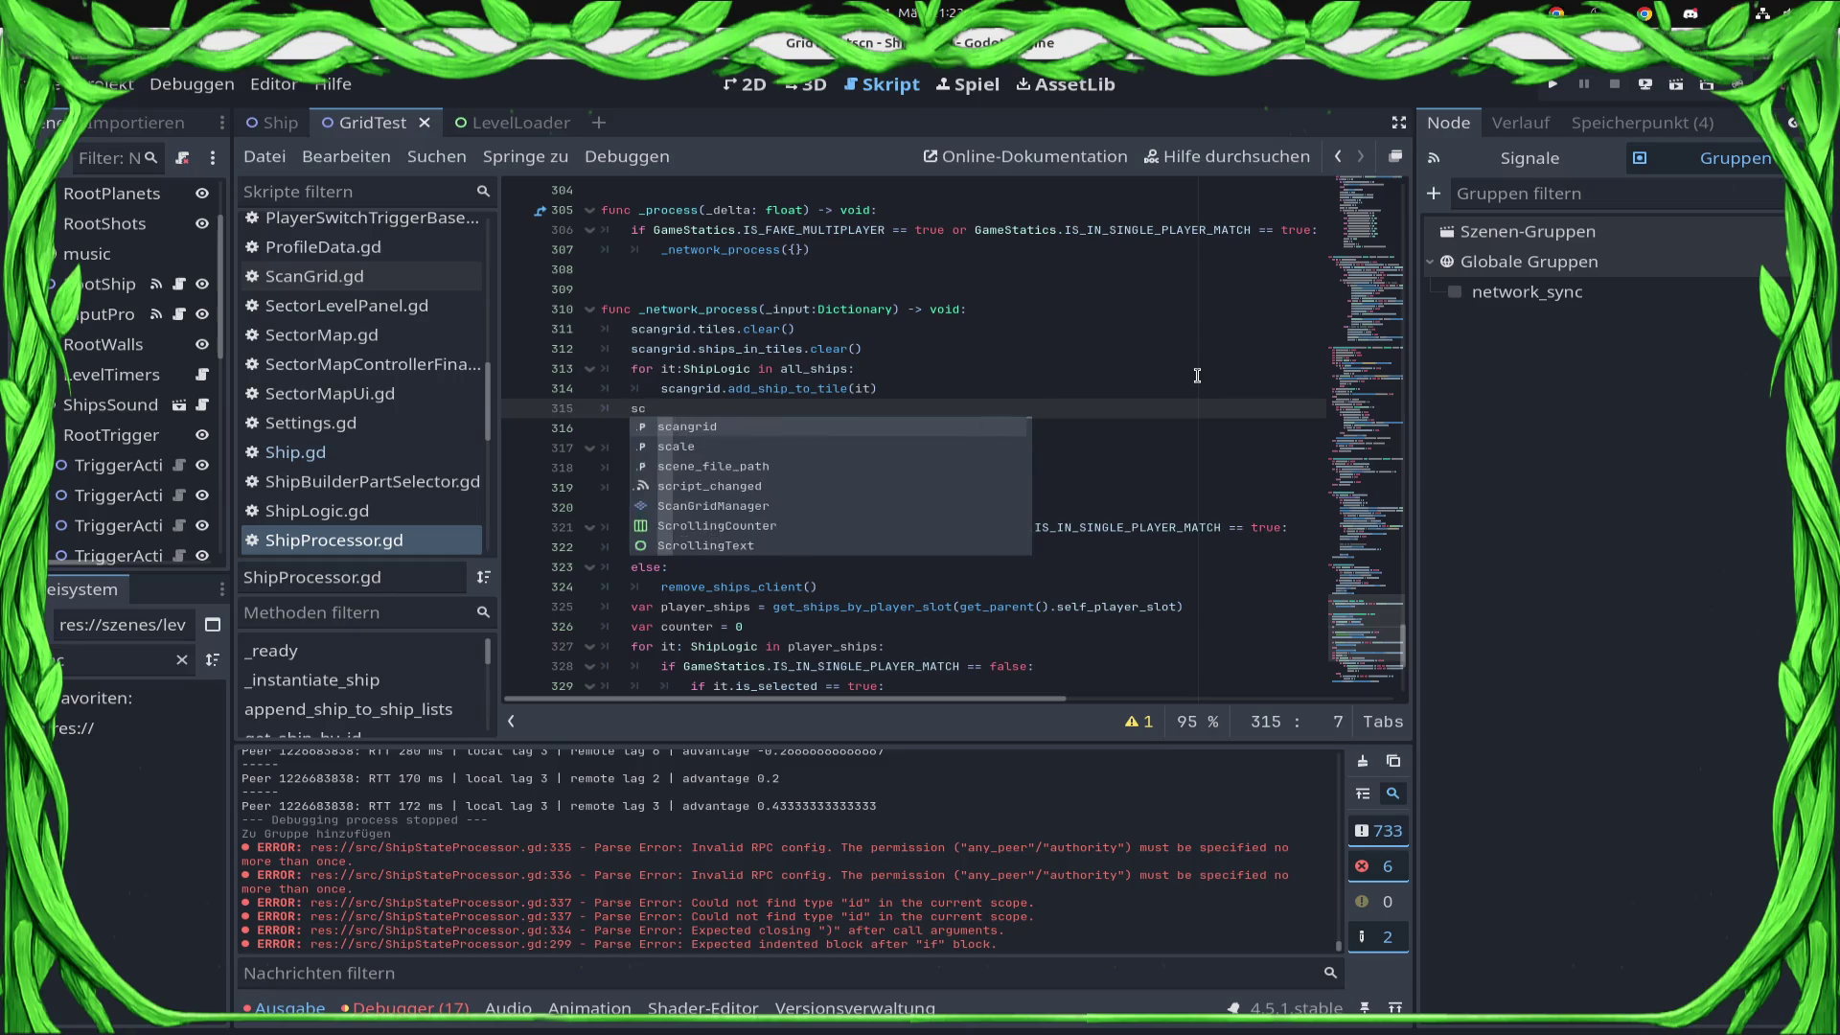
pyautogui.write('grid.sort')
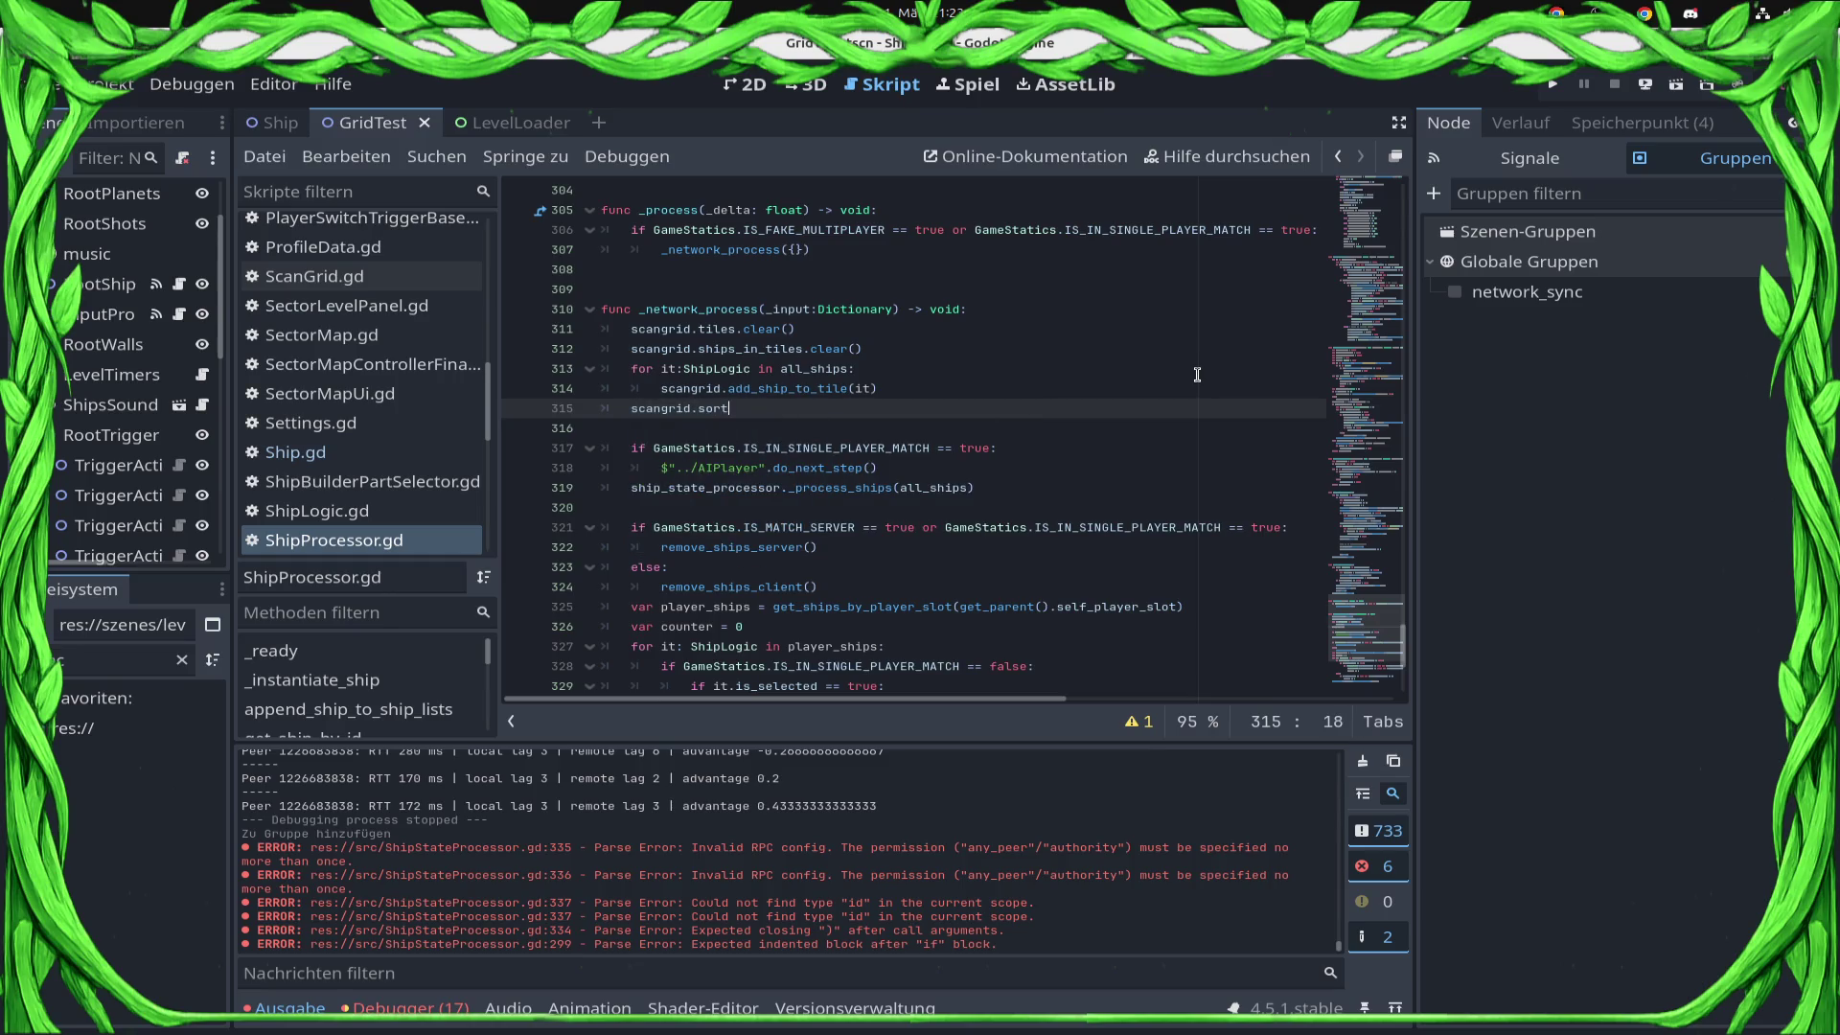
pyautogui.write('_grid')
pyautogui.press('BackSpace')
pyautogui.press('BackSpace')
pyautogui.write('shi')
pyautogui.press('BackSpace')
pyautogui.press('BackSpace')
pyautogui.press('BackSpace')
pyautogui.write('s')
pyautogui.write('()')
pyautogui.hotkey('ctrl', 's')
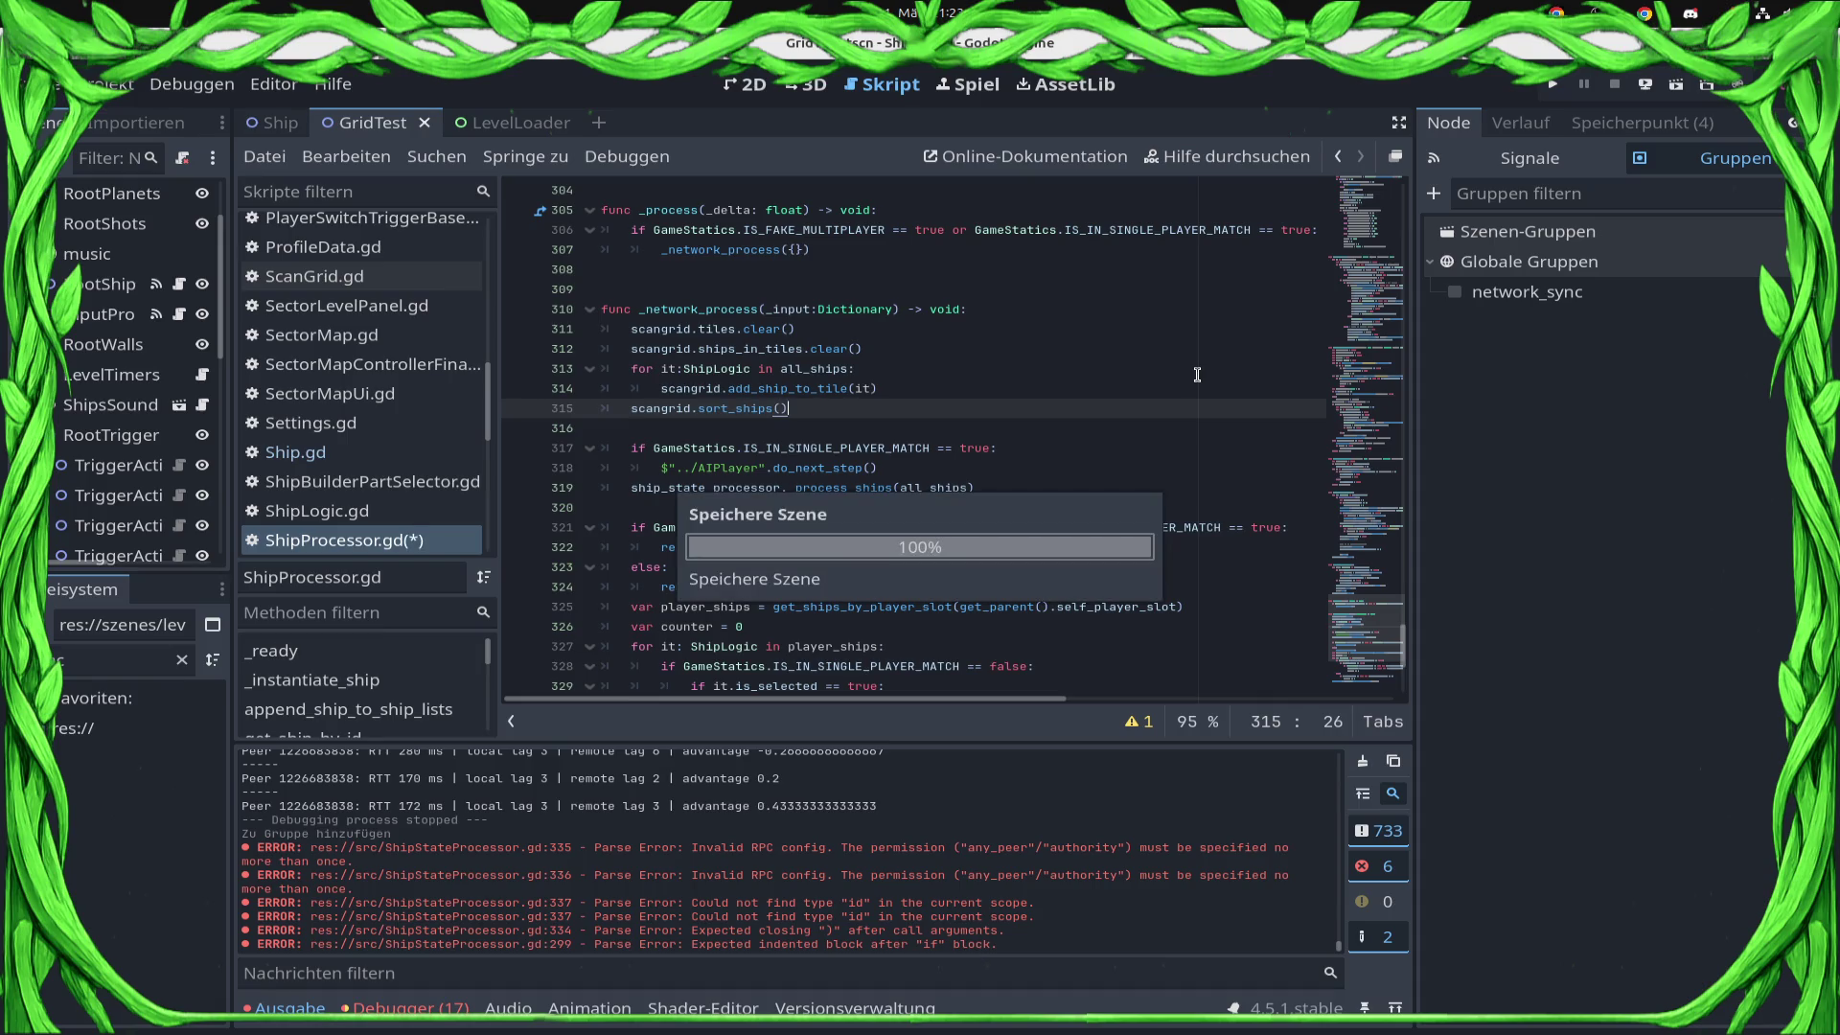
# Go to the last line of ShipProcessor.gd and start a new line there.
pyautogui.doubleClick(733, 408)
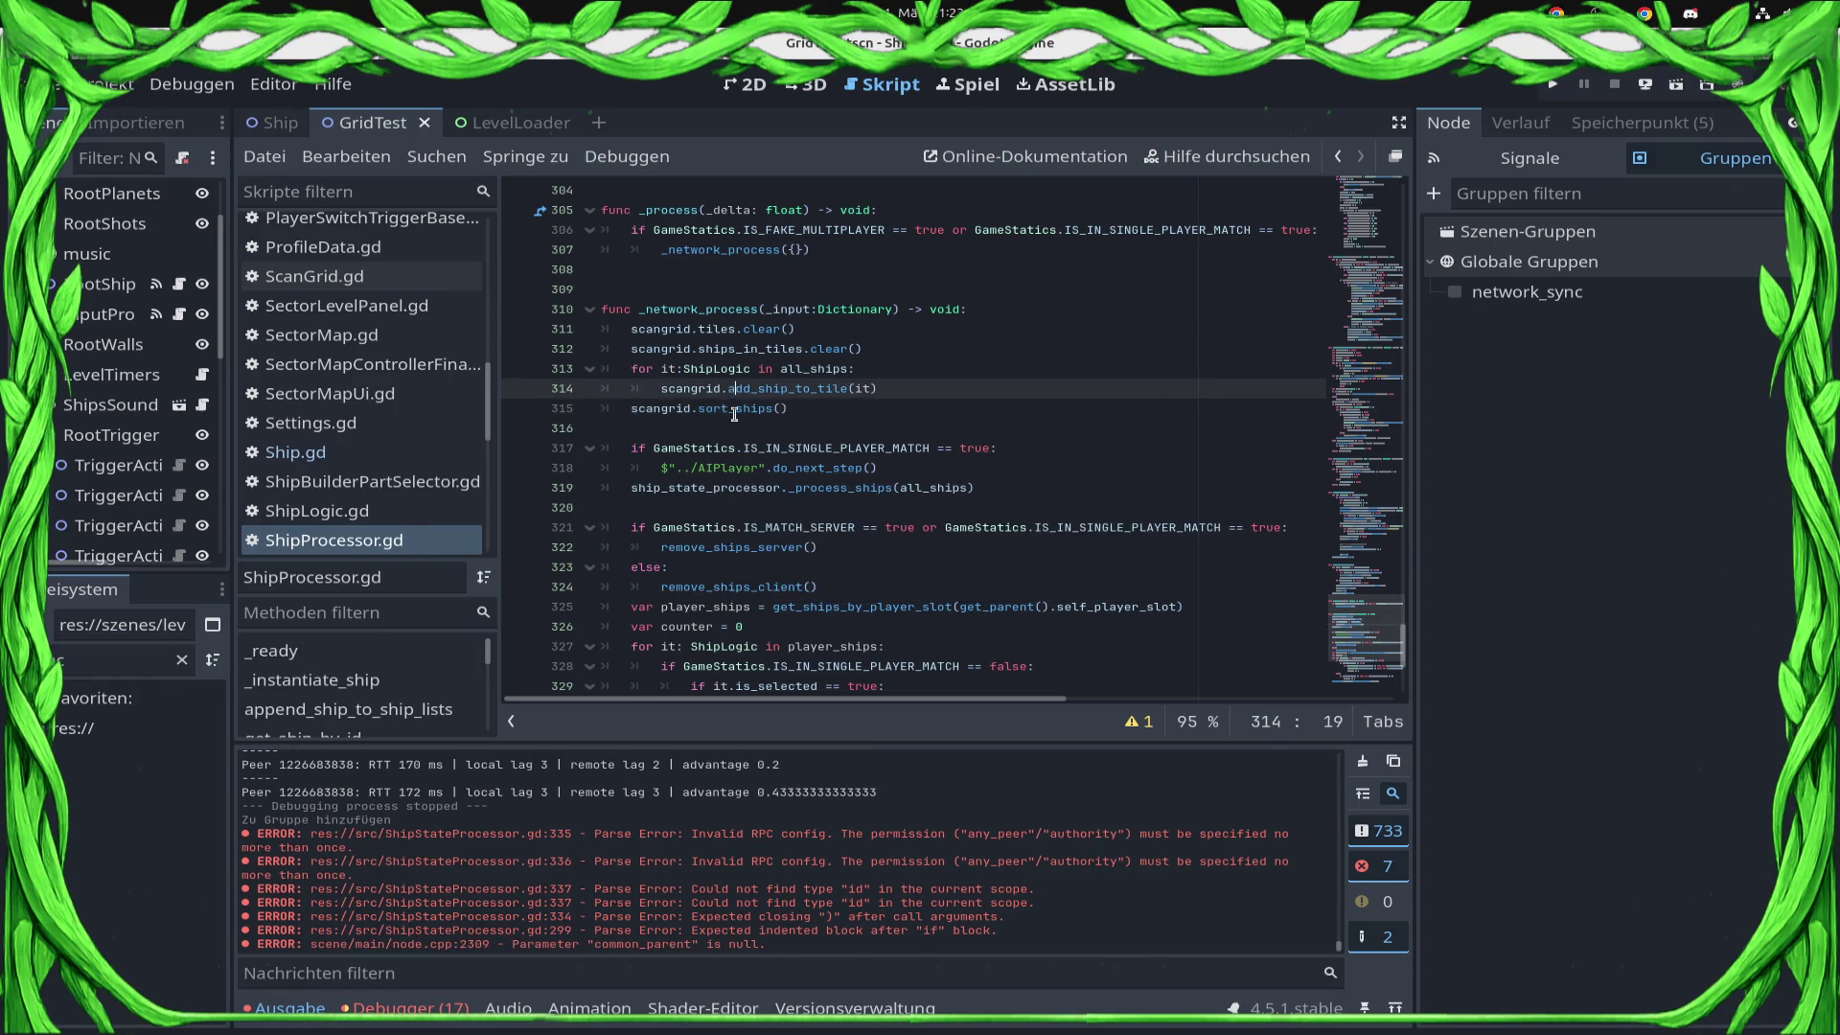
pyautogui.keyDown('ctrl'); pyautogui.click(690, 389); pyautogui.keyUp('ctrl')
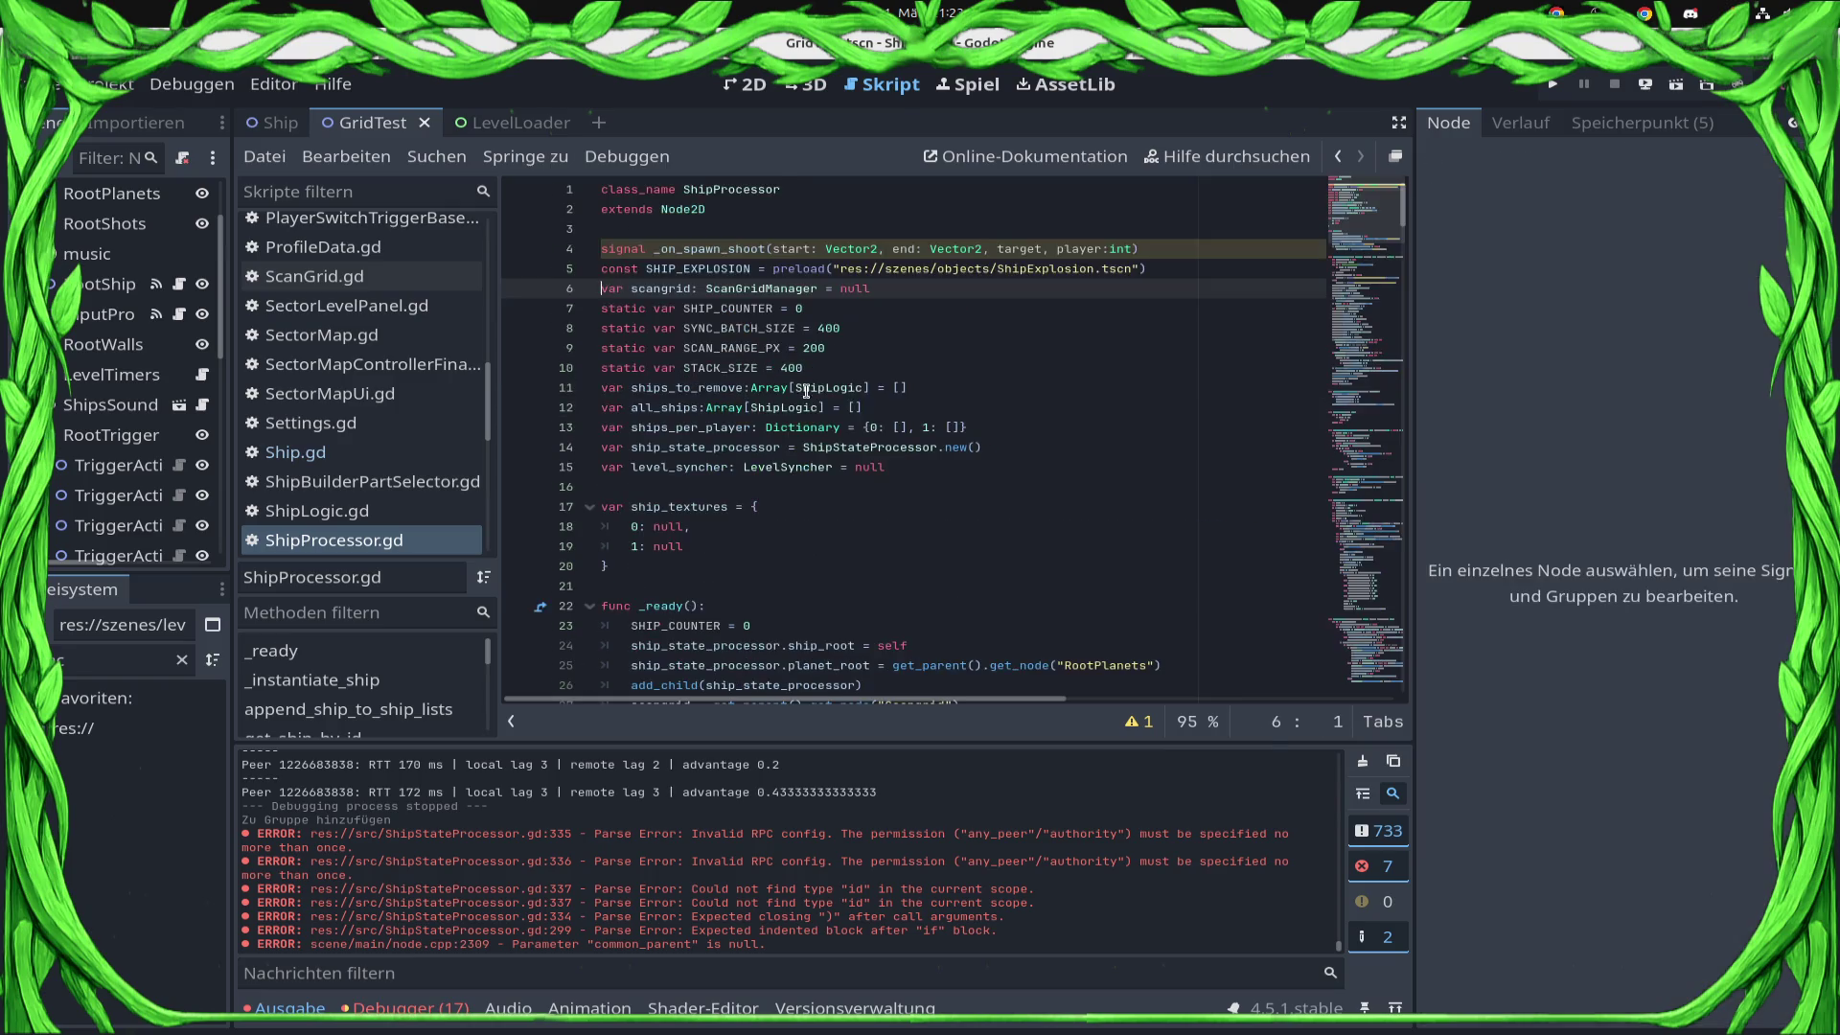
pyautogui.scroll(-15, 827, 448)
pyautogui.scroll(-20, 827, 449)
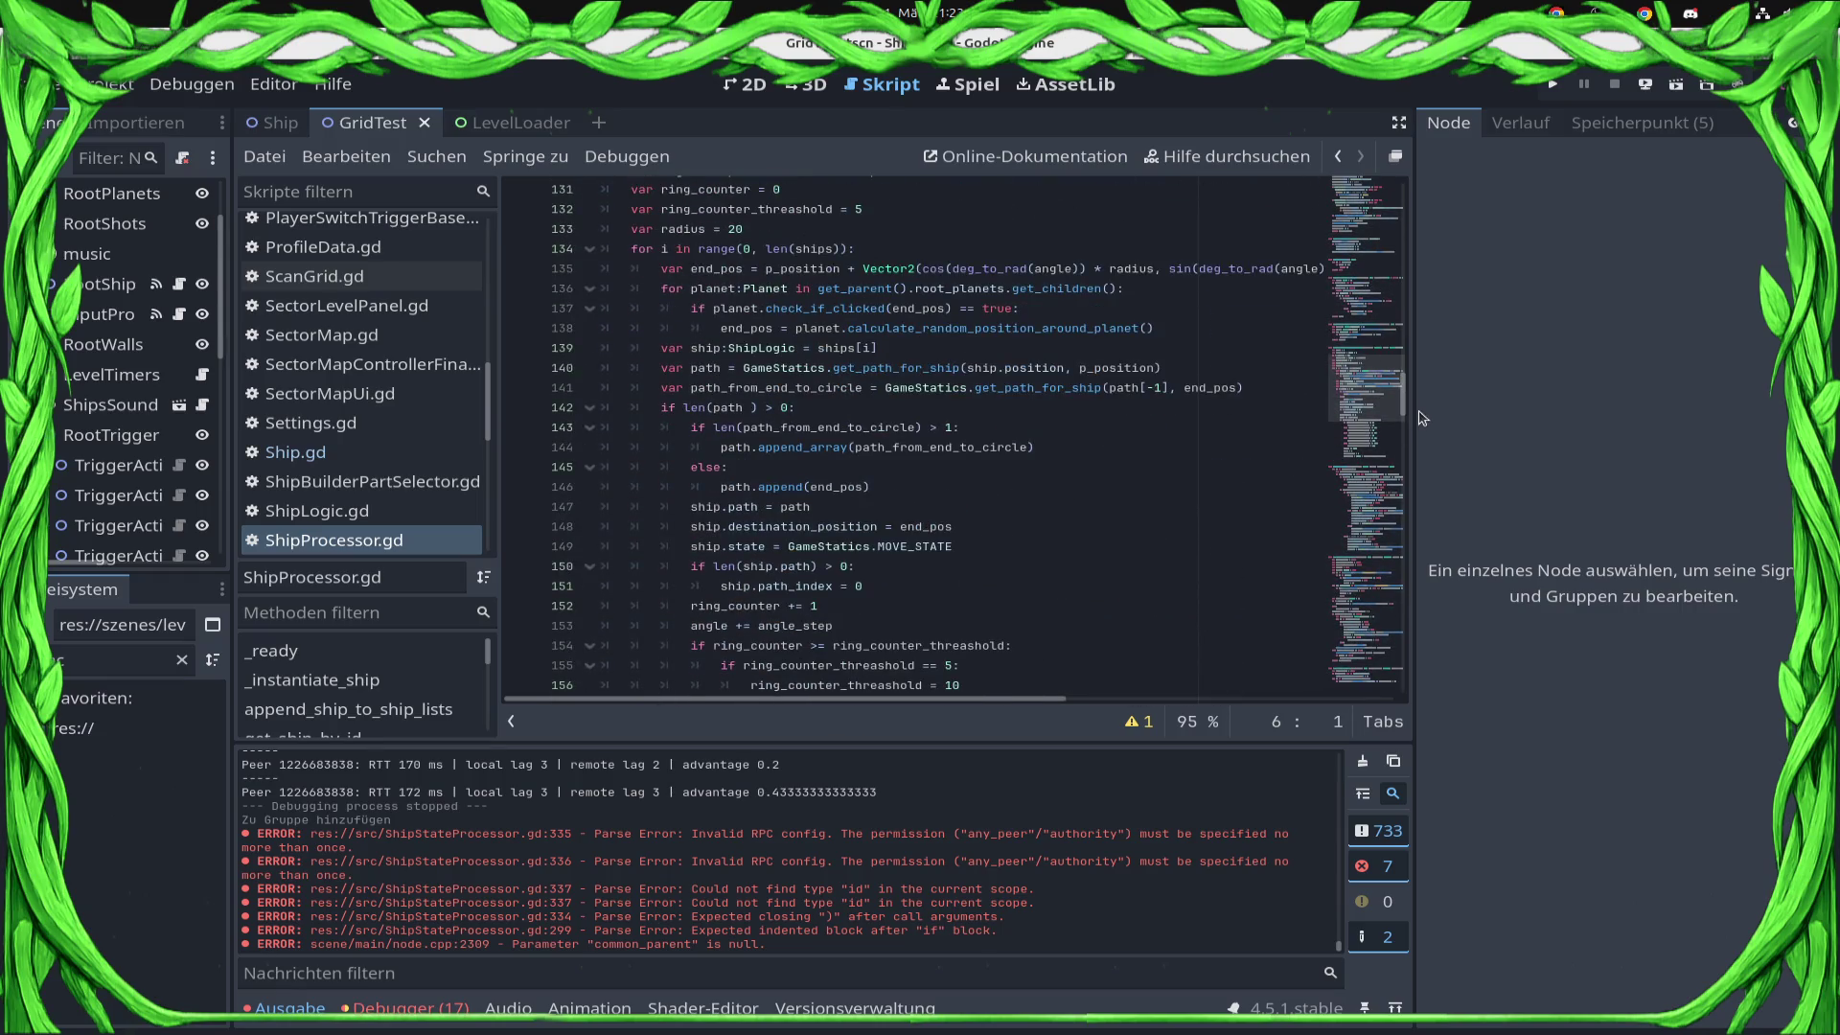
pyautogui.moveTo(1402, 392); pyautogui.dragTo(1402, 673)
pyautogui.click(958, 677)
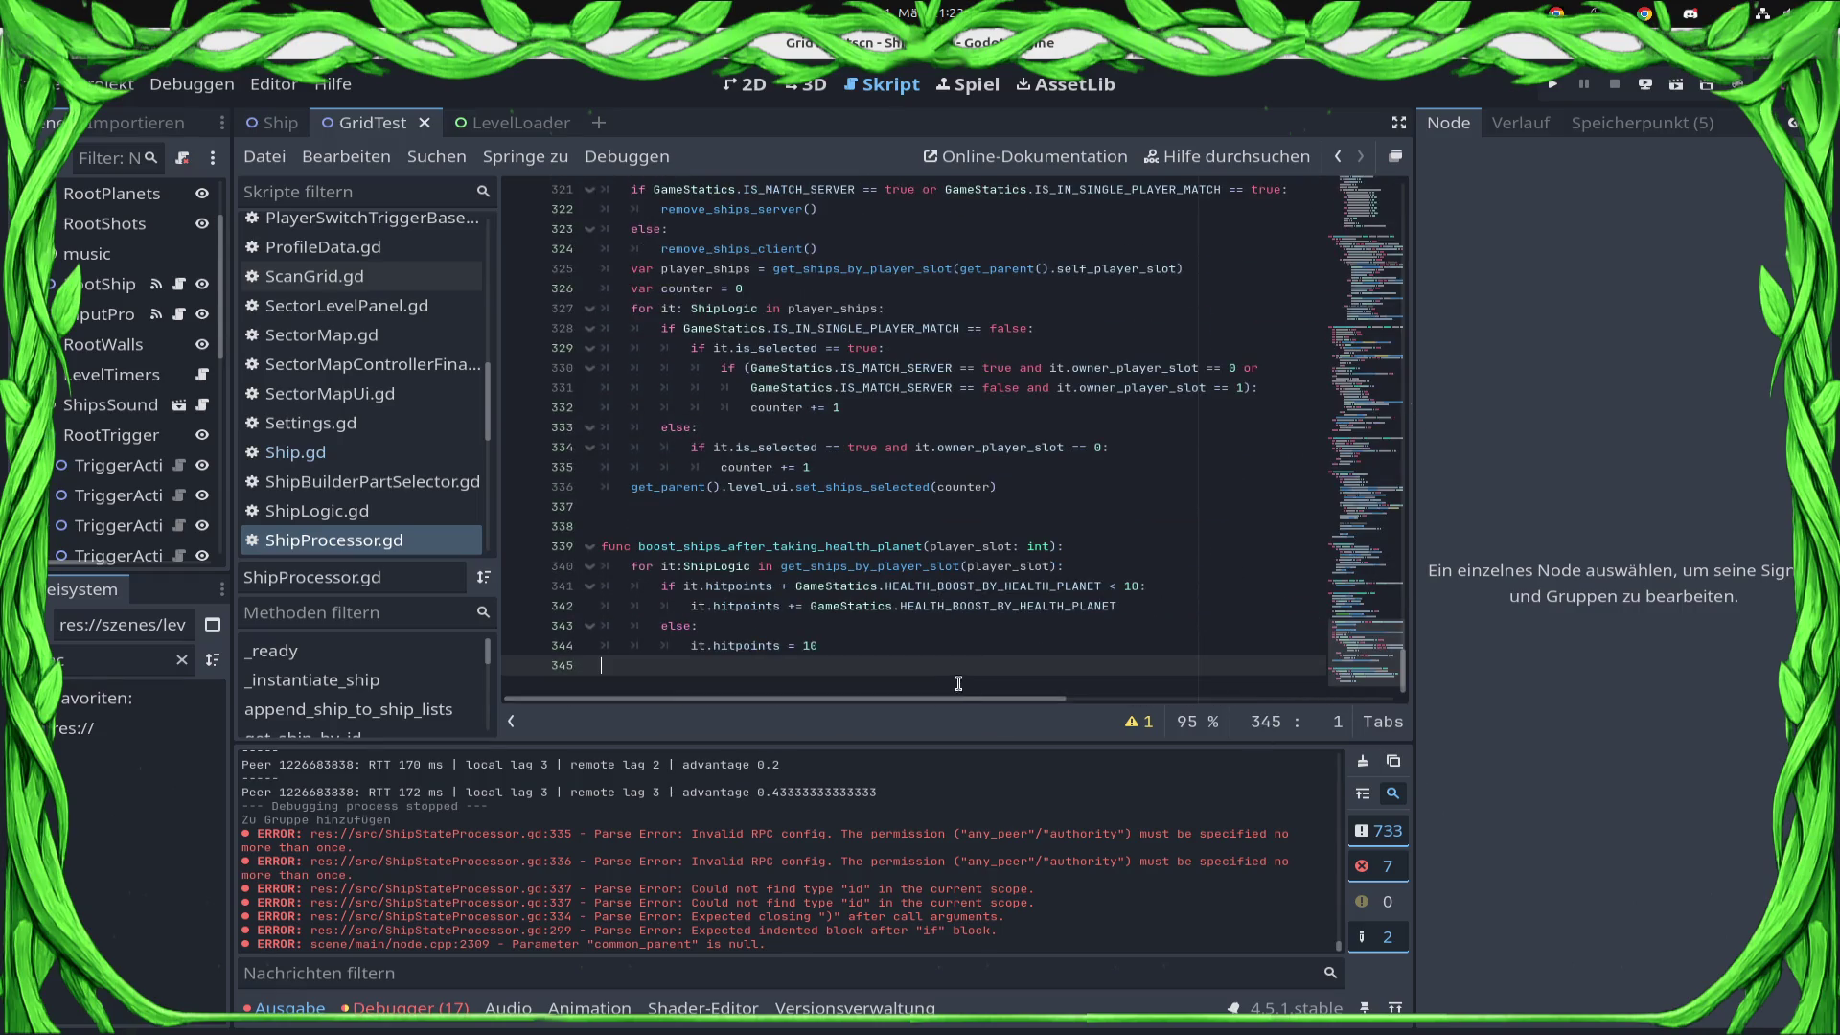
pyautogui.press('Return')
# Write func sort_ships(): with a pass body and save the script.
pyautogui.write('sort_ships')
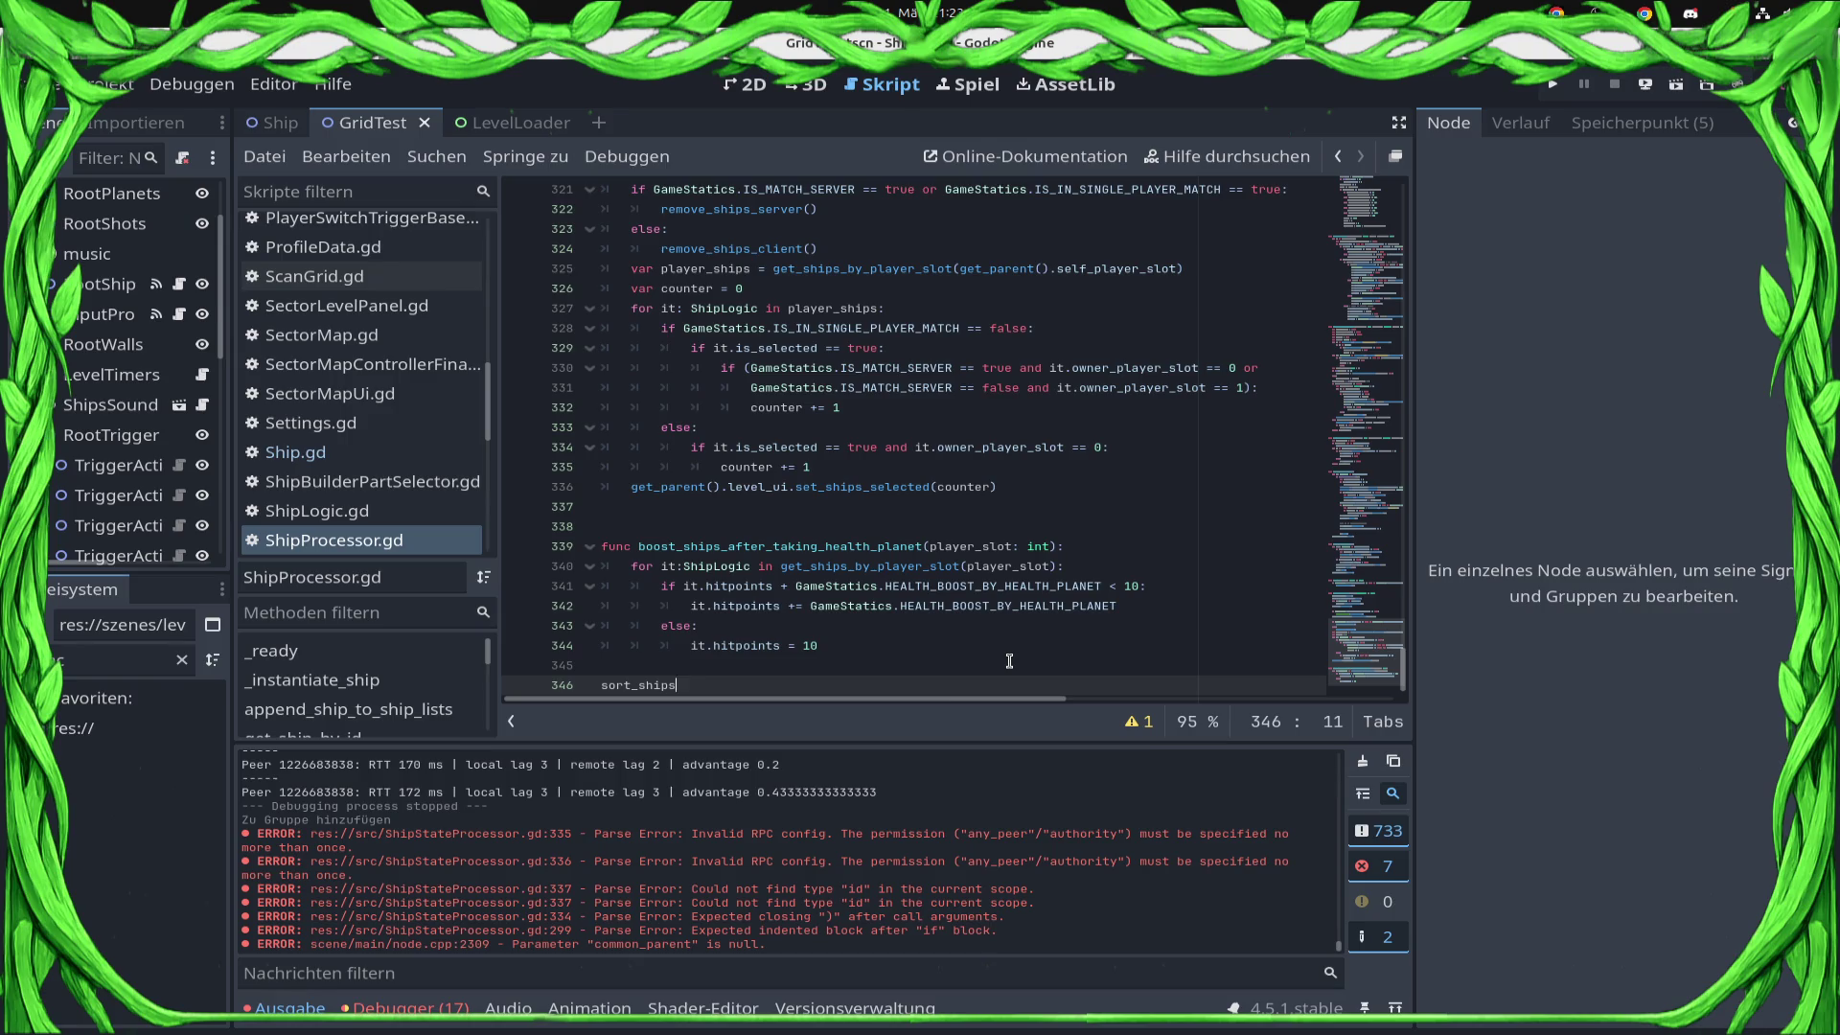
pyautogui.press('Home')
pyautogui.write('func')
pyautogui.press('End')
pyautogui.write('():')
pyautogui.press('Return')
pyautogui.hotkey('ctrl', 's')
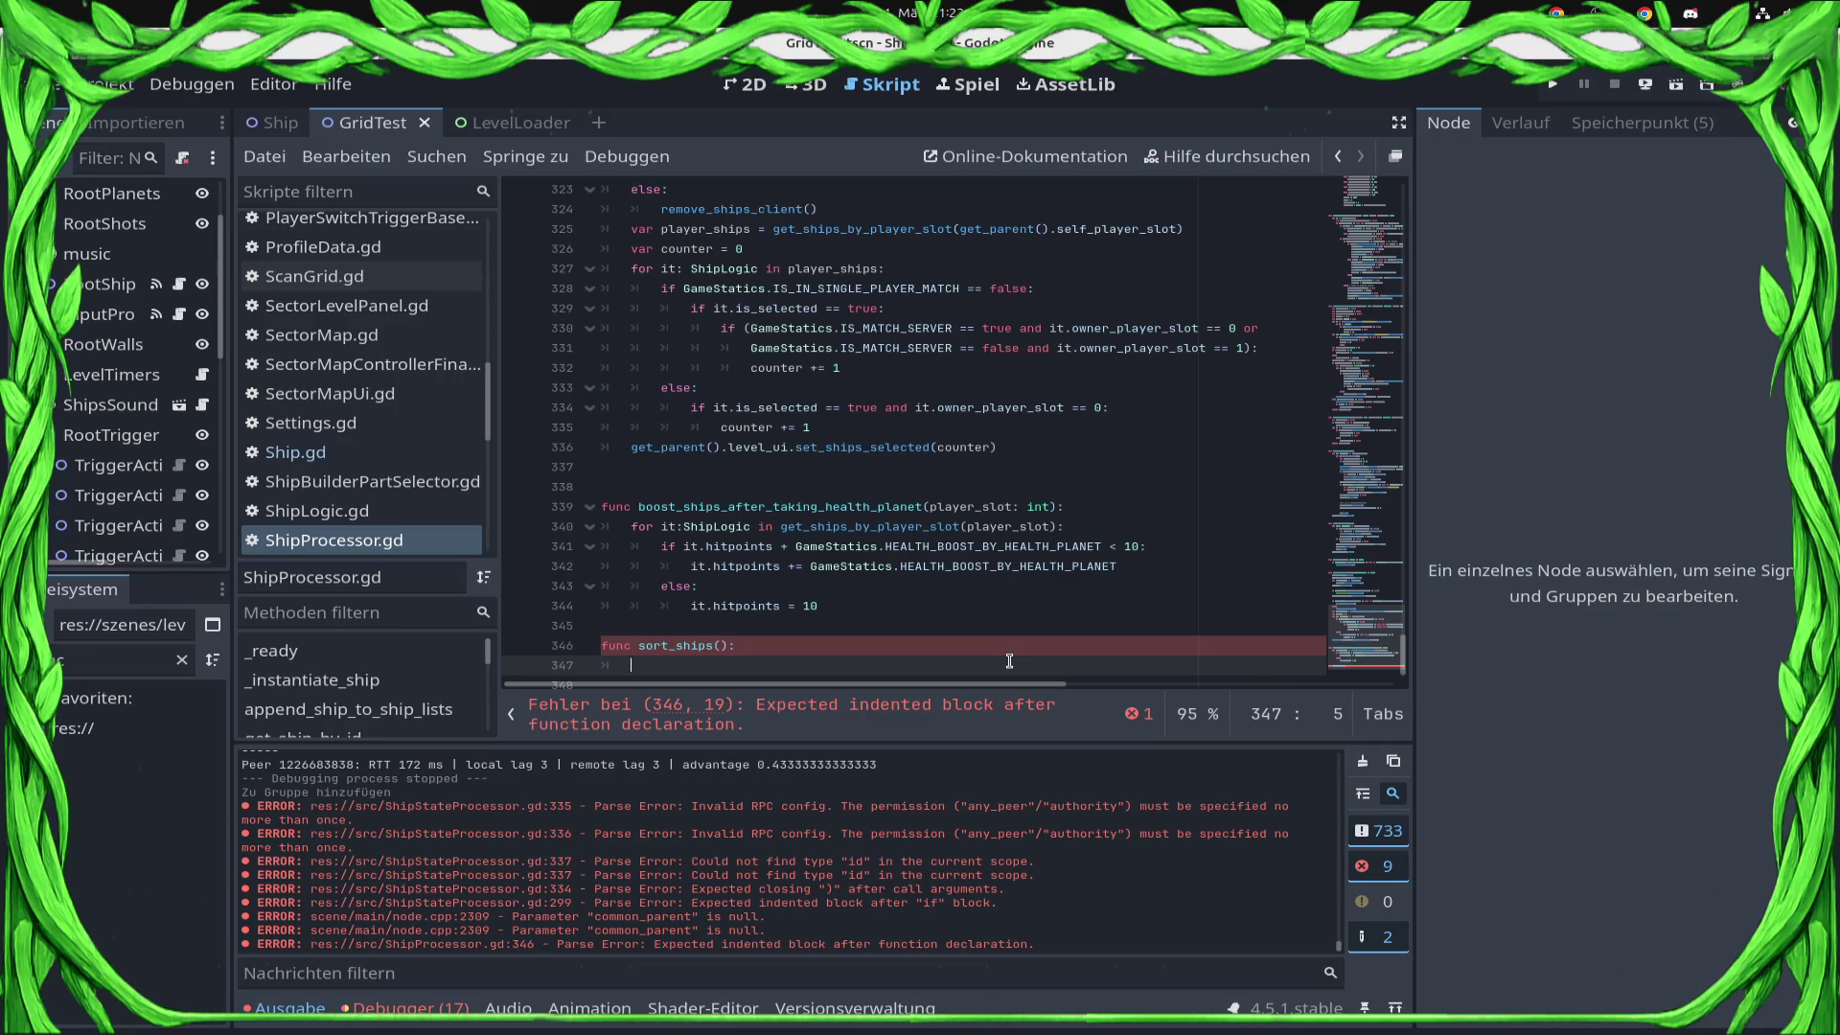
pyautogui.write('s')
pyautogui.hotkey('ctrl', 's')
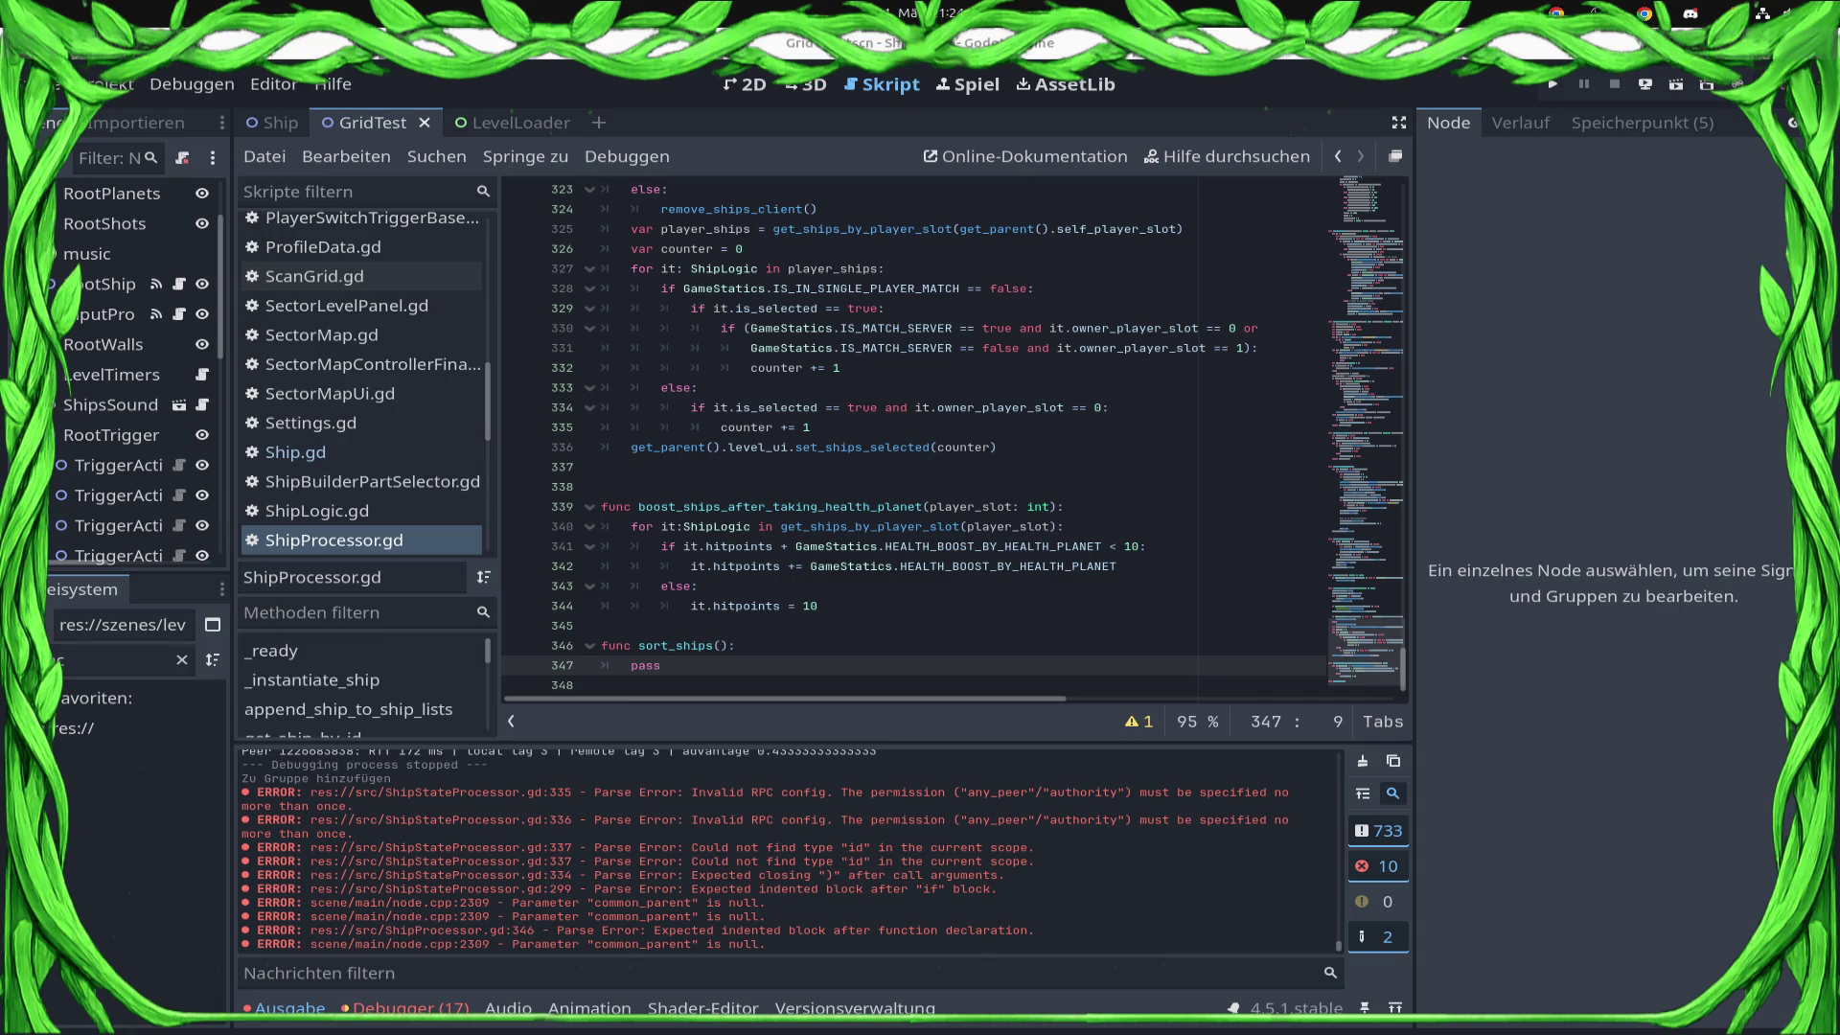
# Paste the sort_by_id comparison function below the health-boost function and save.
pyautogui.click(690, 624)
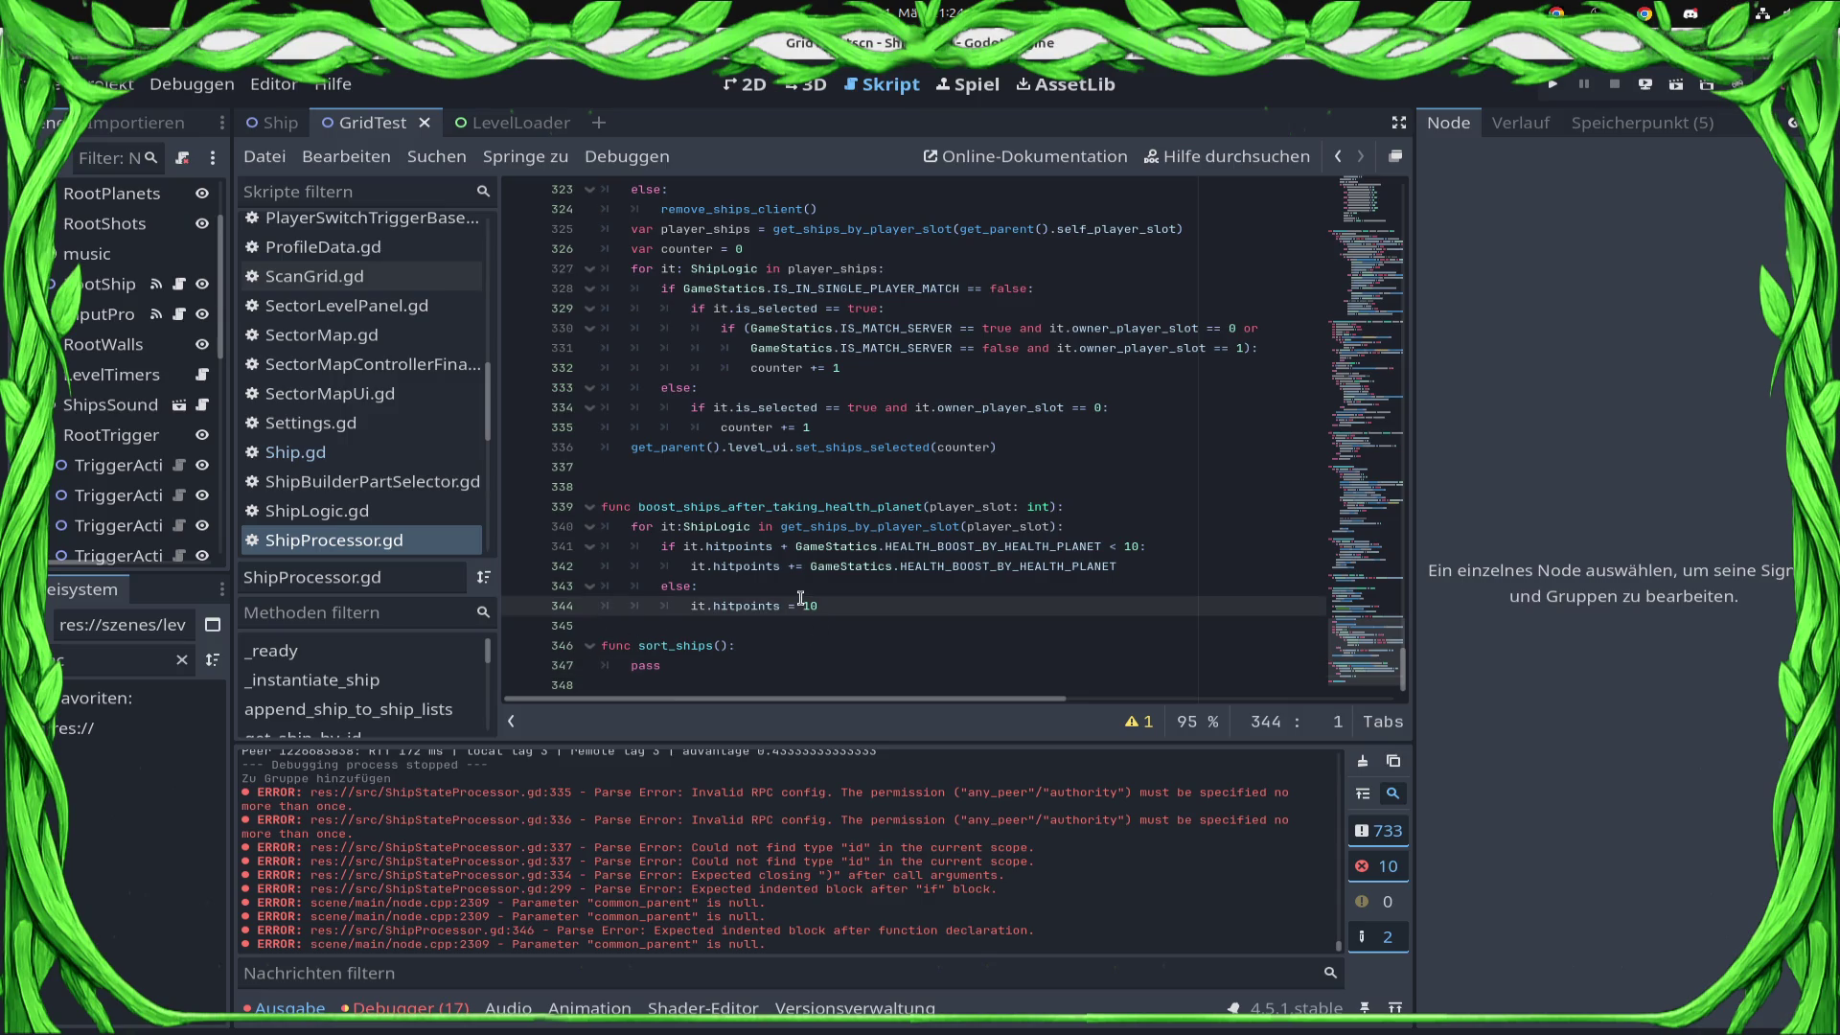
pyautogui.write('func sort_by_id(a, b): \treturn a.id < b.id')
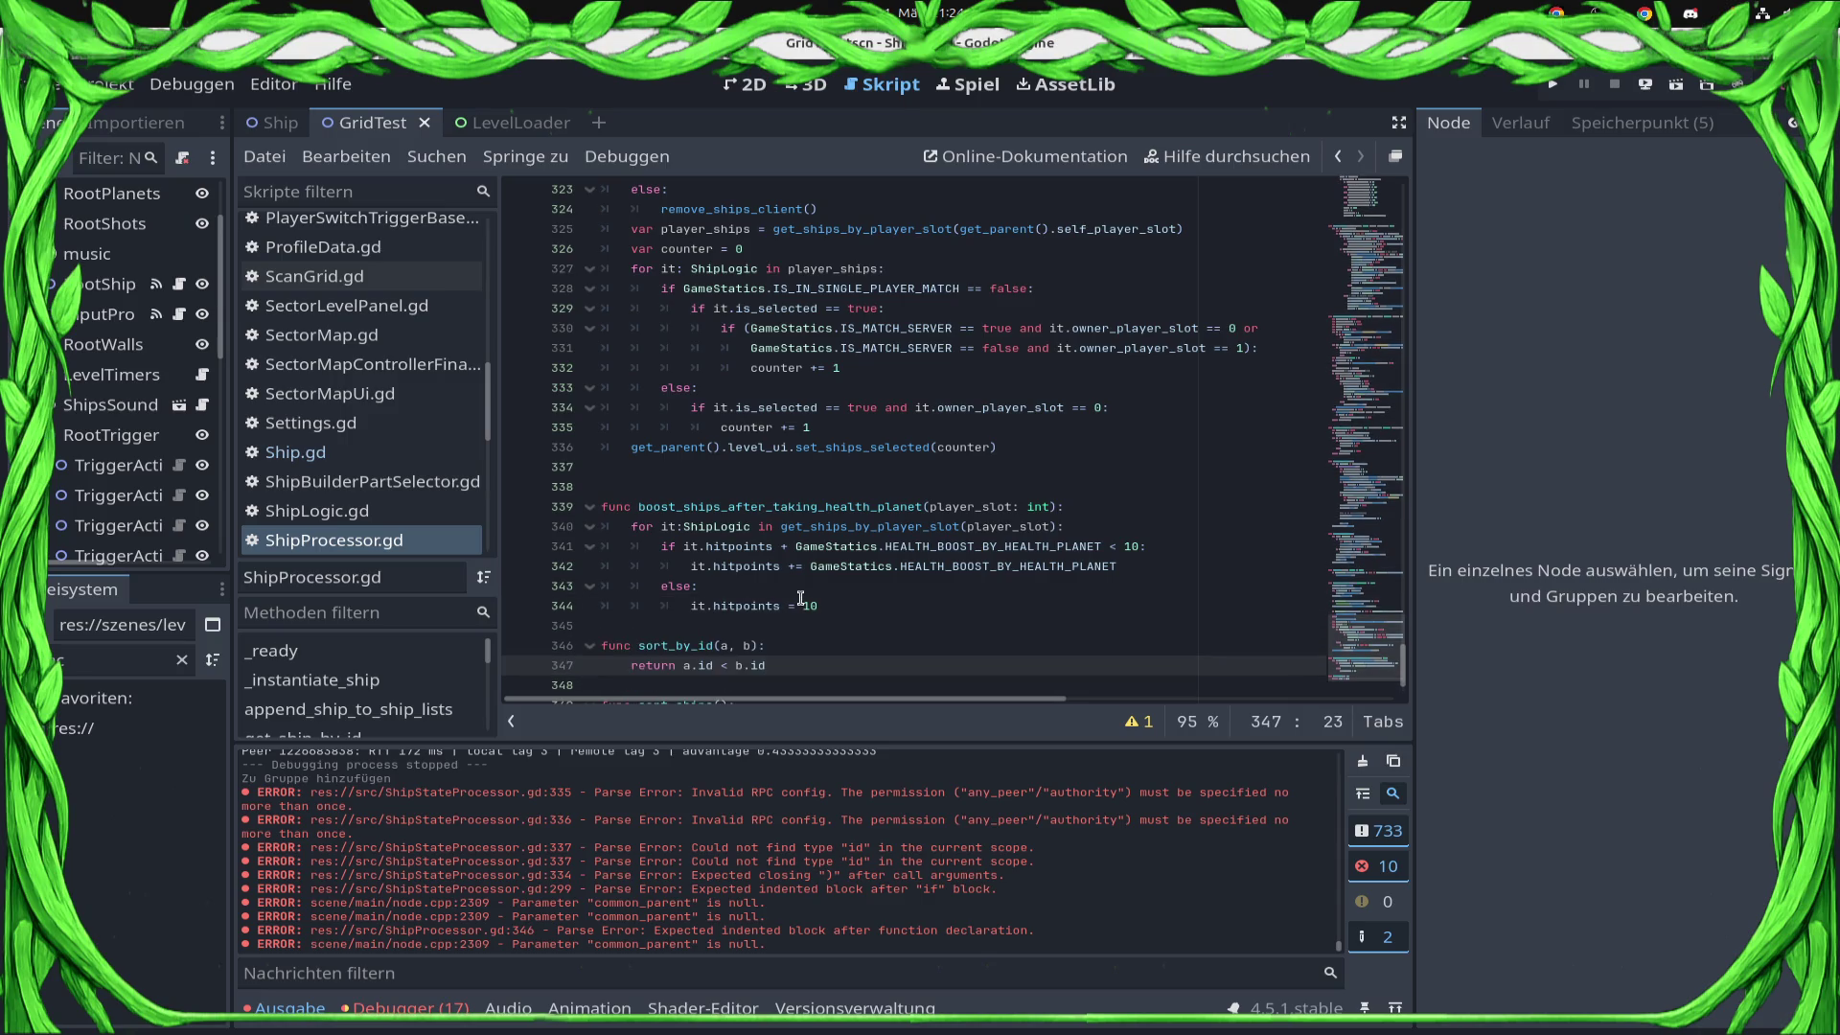
pyautogui.scroll(-2, 801, 598)
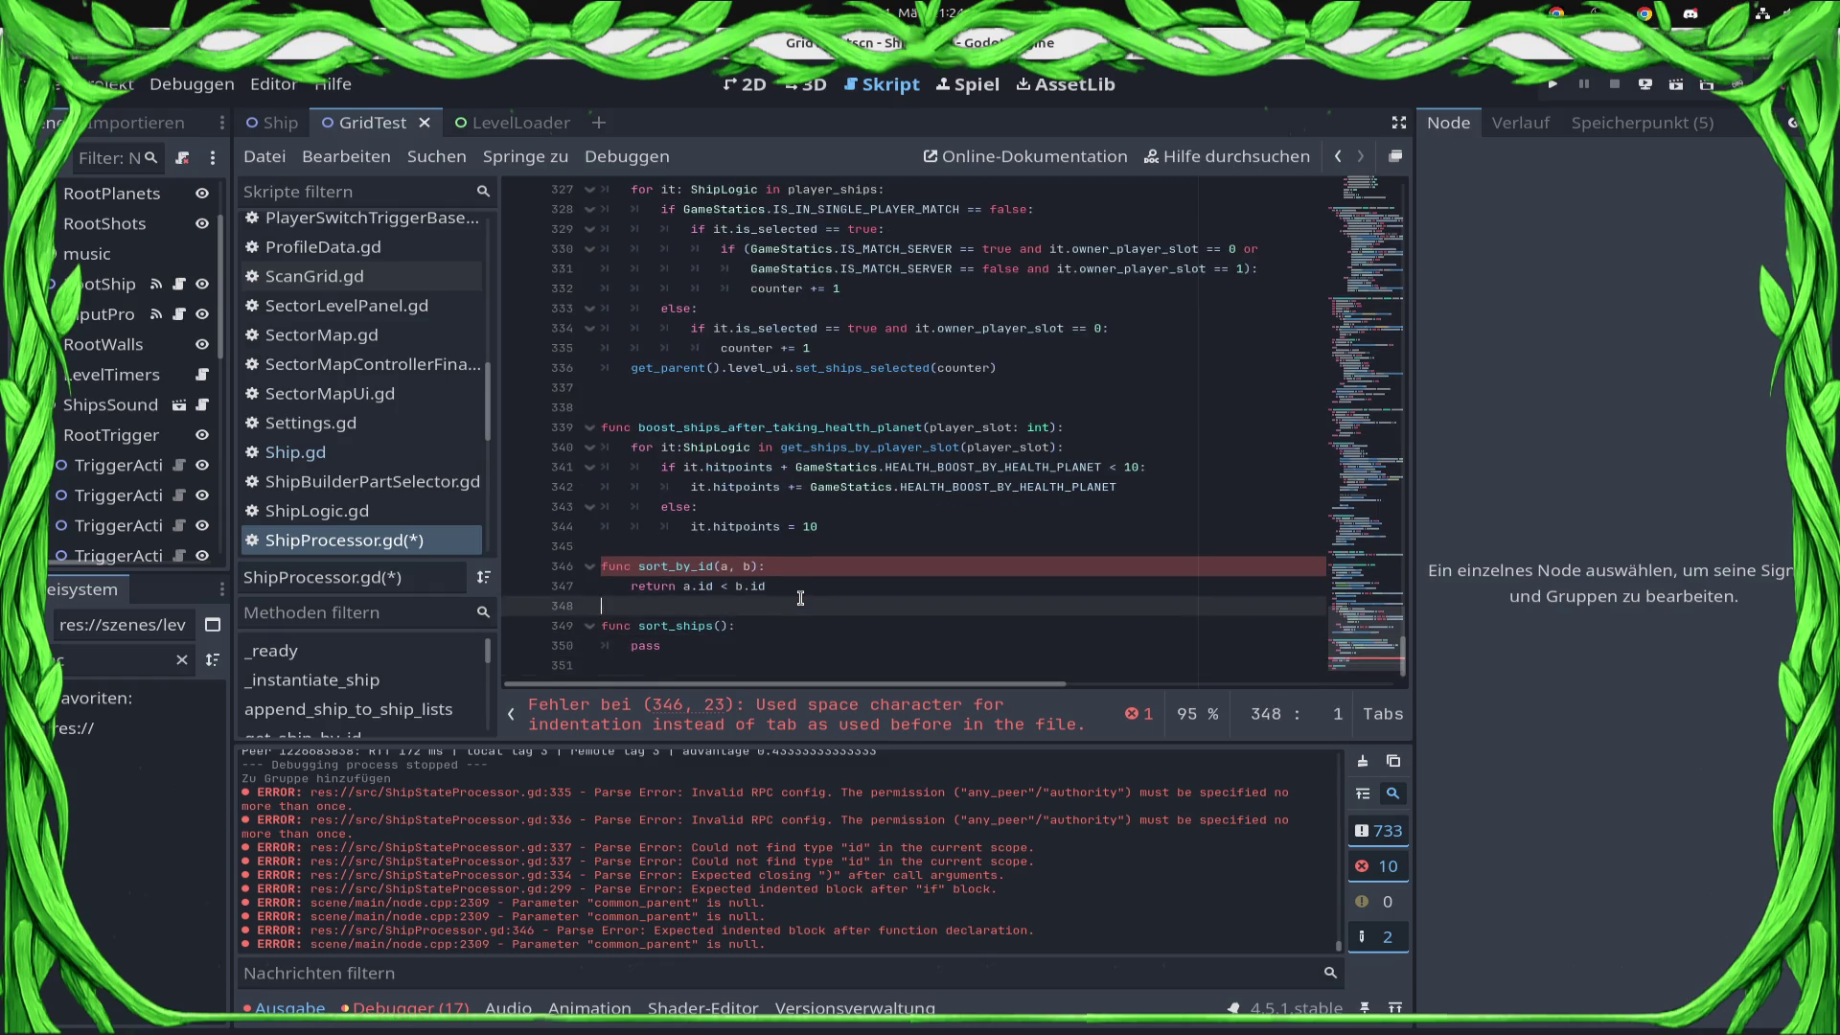
pyautogui.press('Up')
pyautogui.hotkey('ctrl', 's')
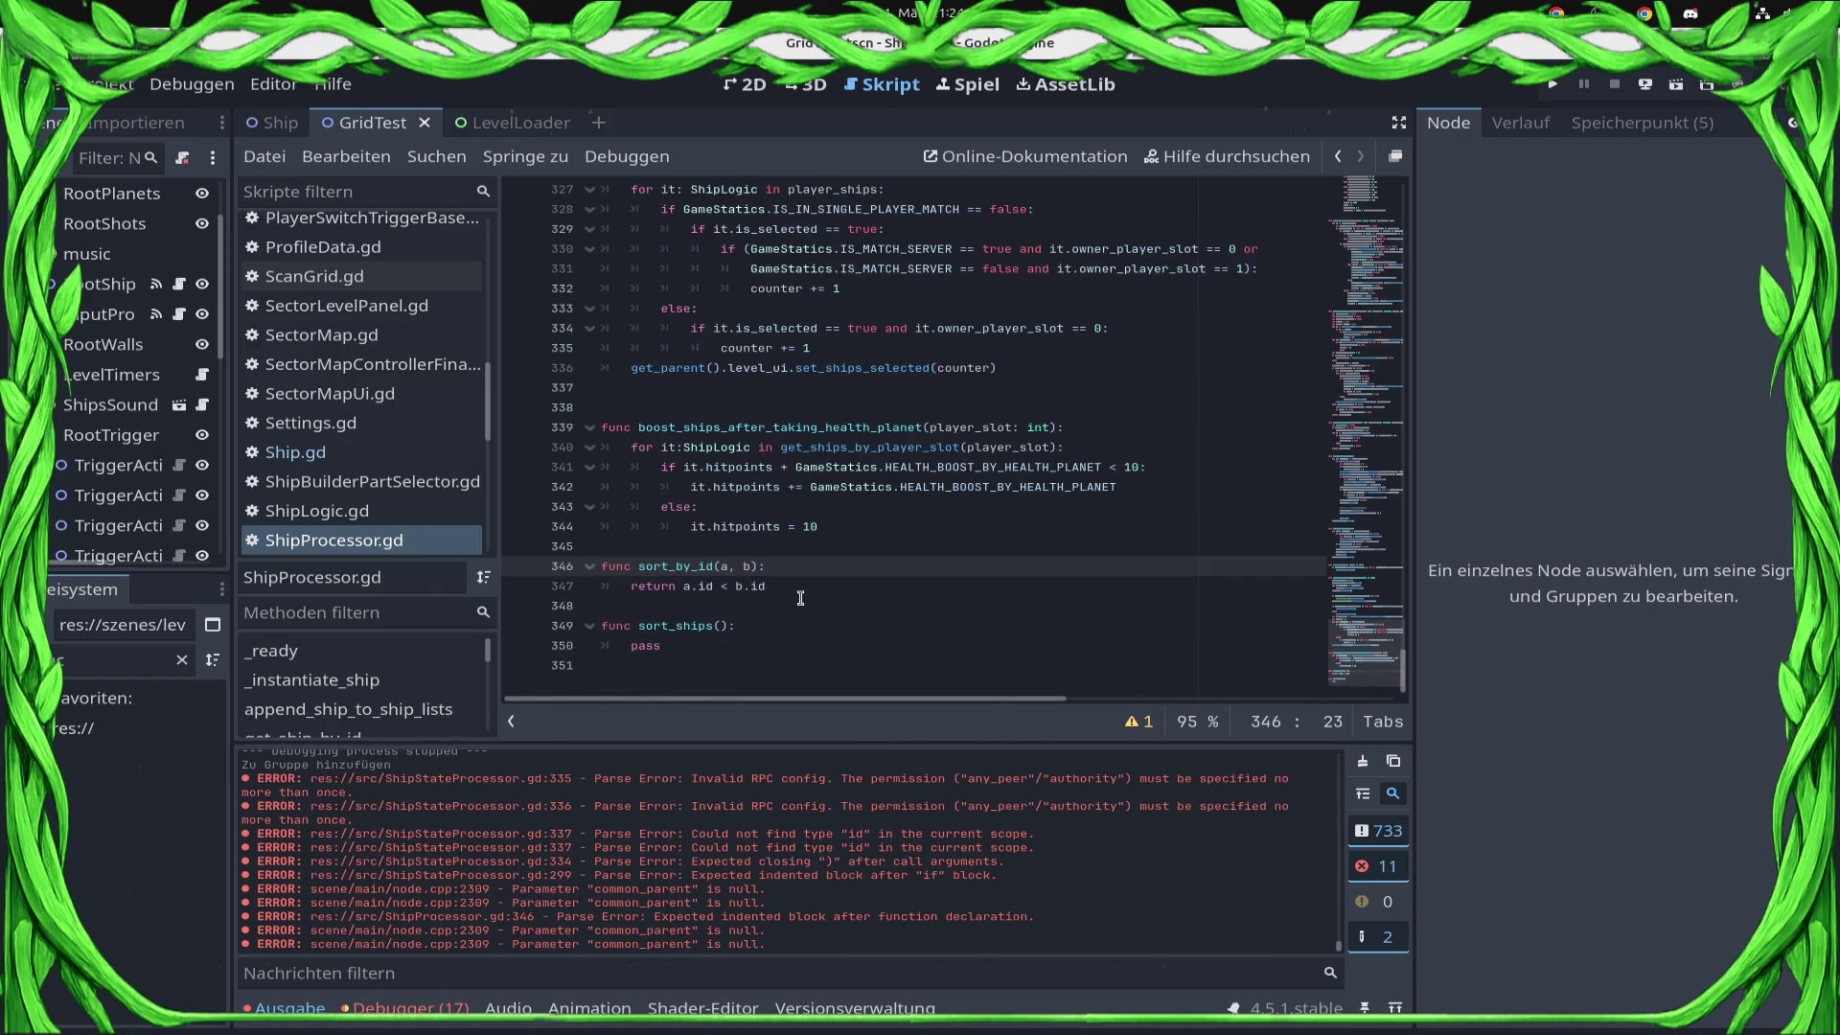
# Delete the placeholder pass from sort_ships and look up the all_ships variable.
pyautogui.press('Down')
pyautogui.press('Down')
pyautogui.press('Down')
pyautogui.hotkey('shift', 'Home')
pyautogui.press('BackSpace')
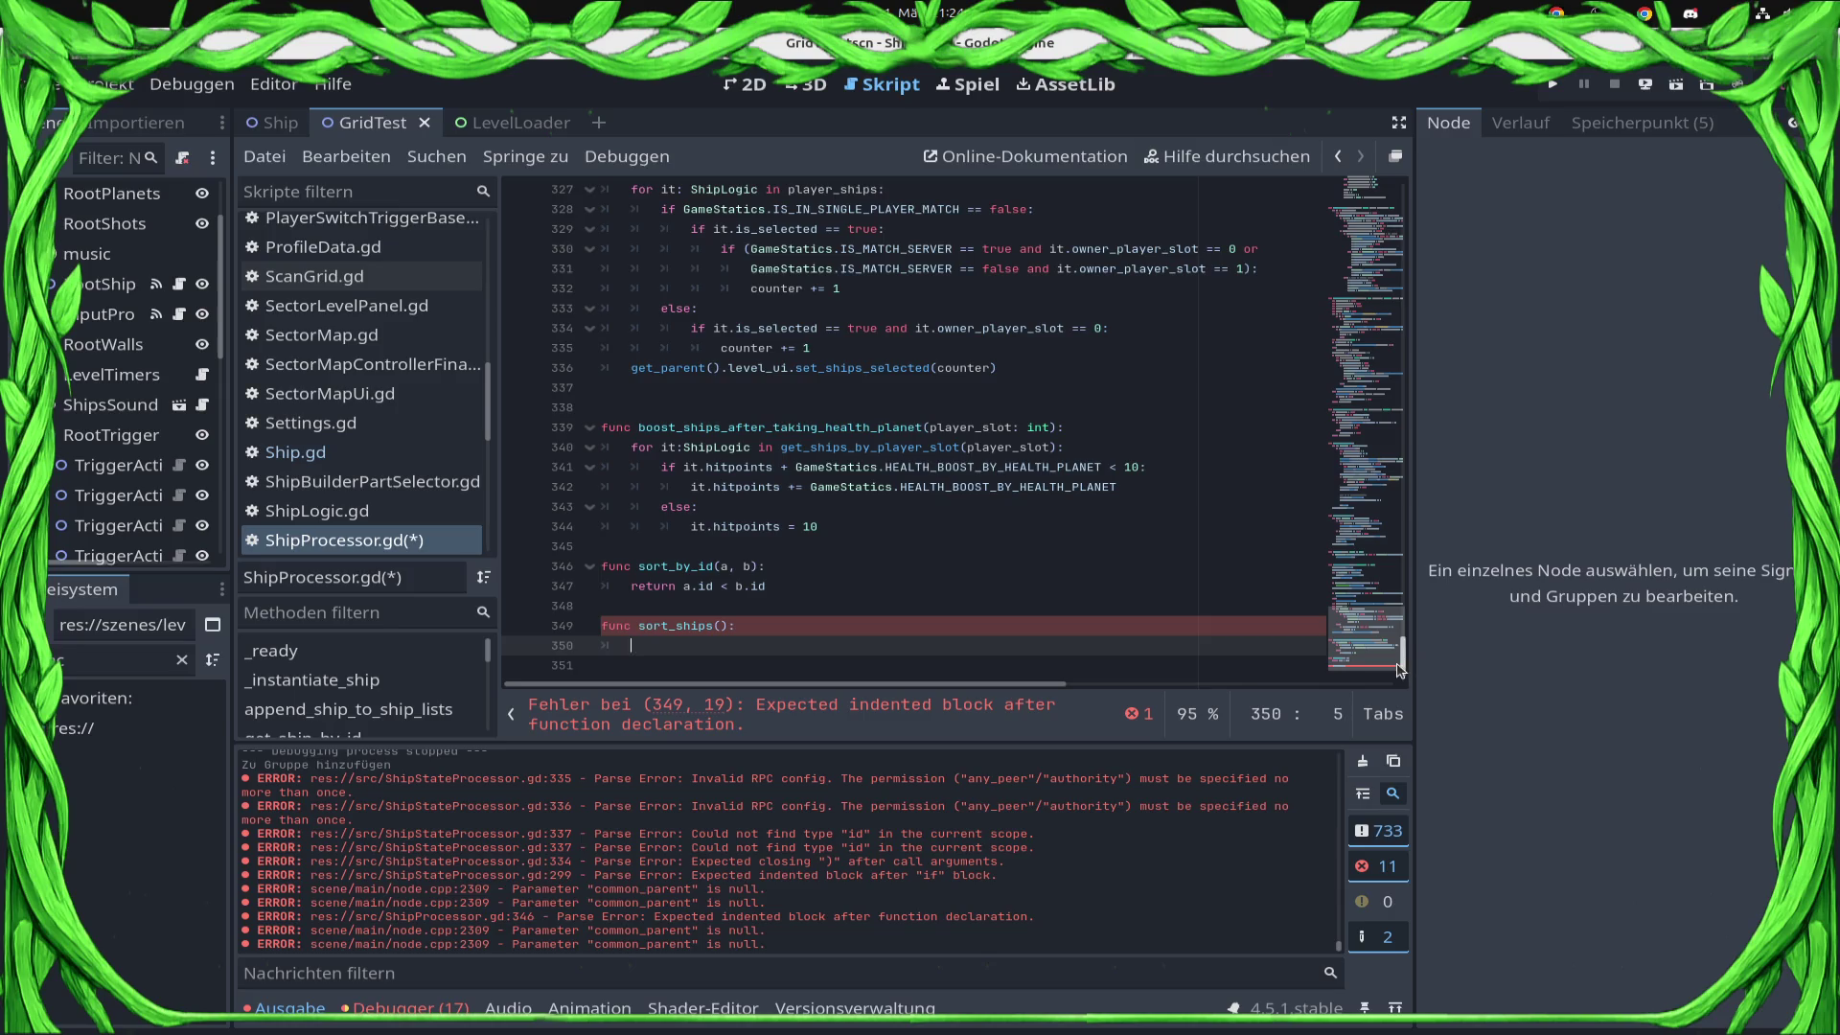
pyautogui.moveTo(1394, 662); pyautogui.dragTo(1370, 191)
pyautogui.scroll(-1, 907, 280)
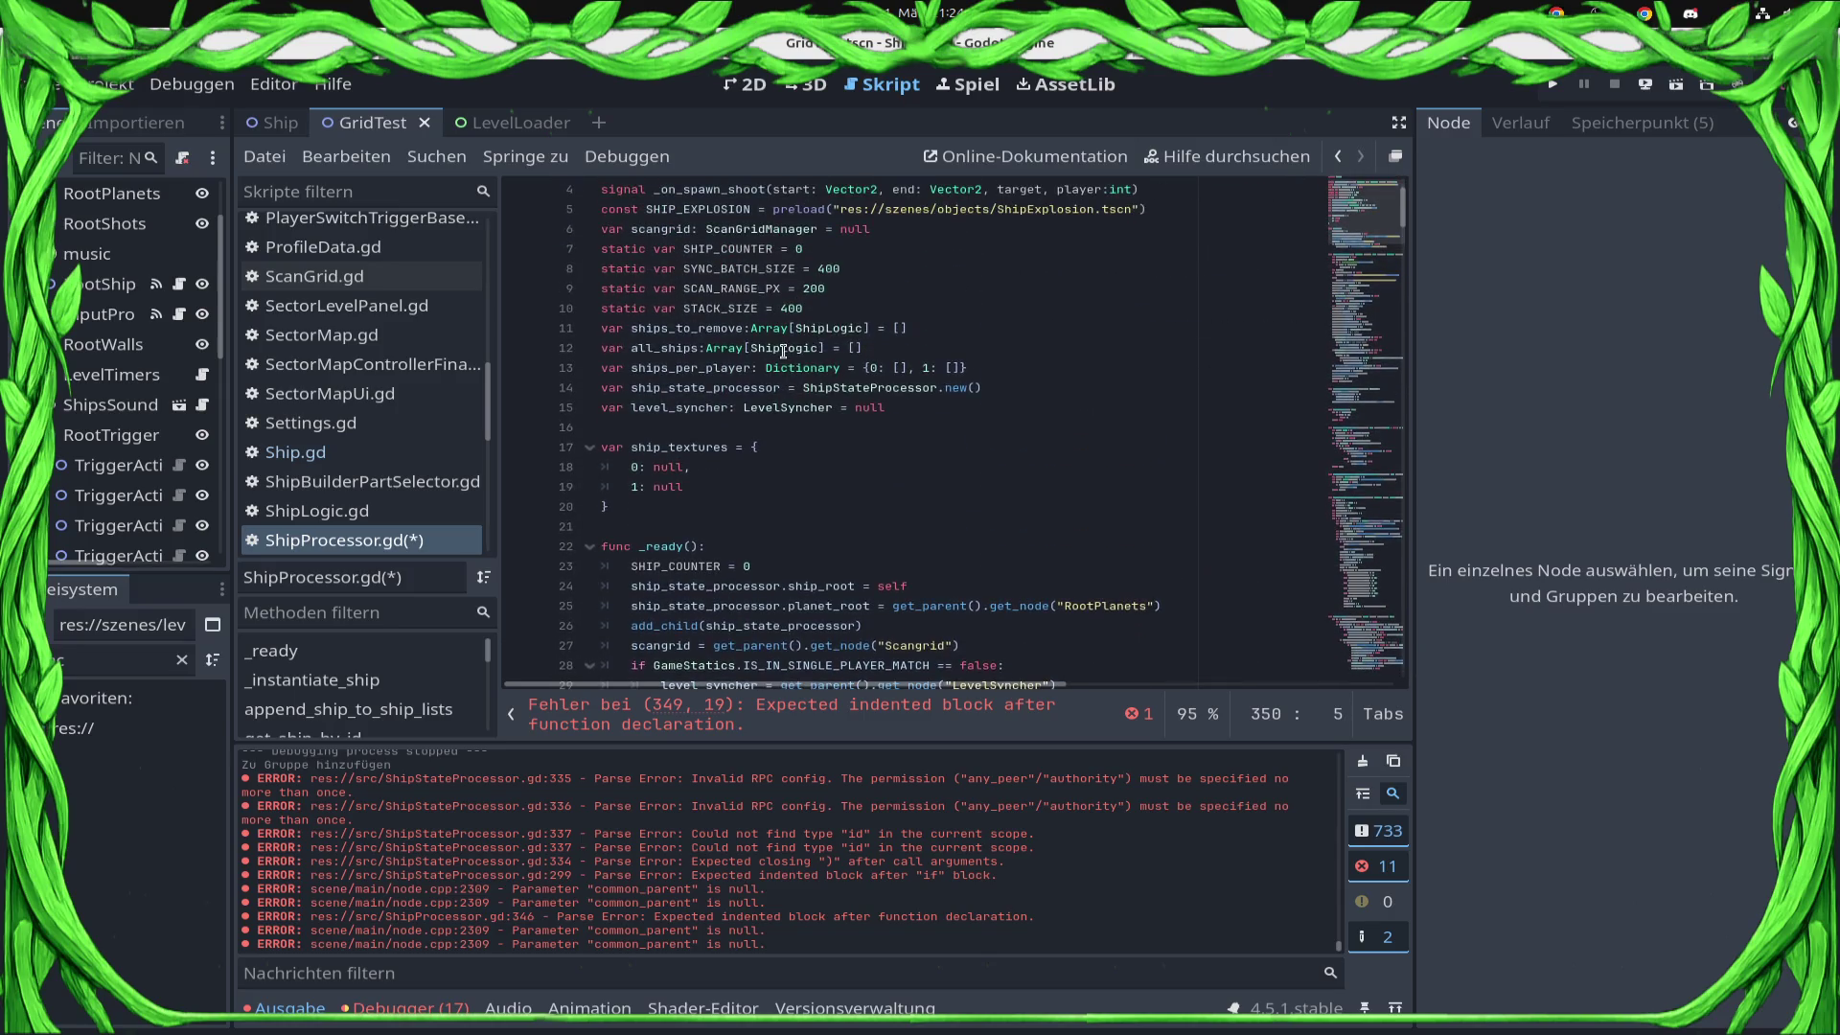
pyautogui.doubleClick(648, 349)
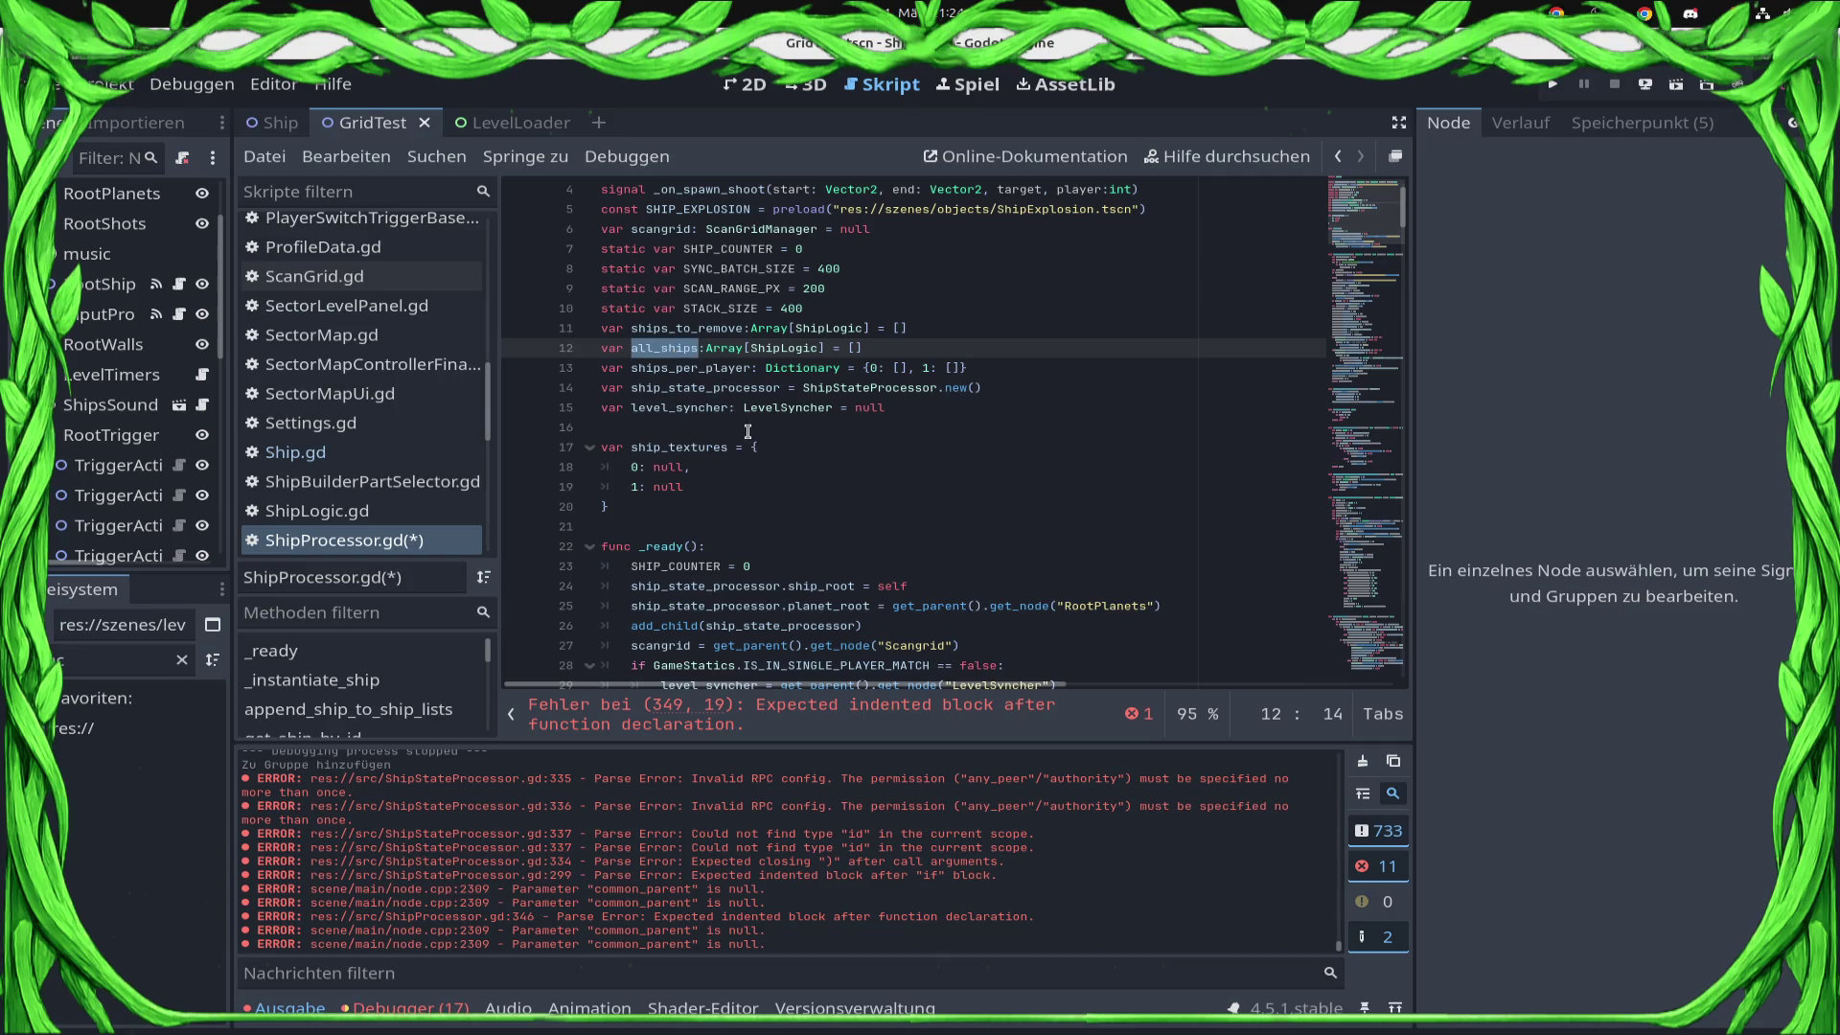
pyautogui.scroll(-4, 746, 443)
pyautogui.click(427, 543)
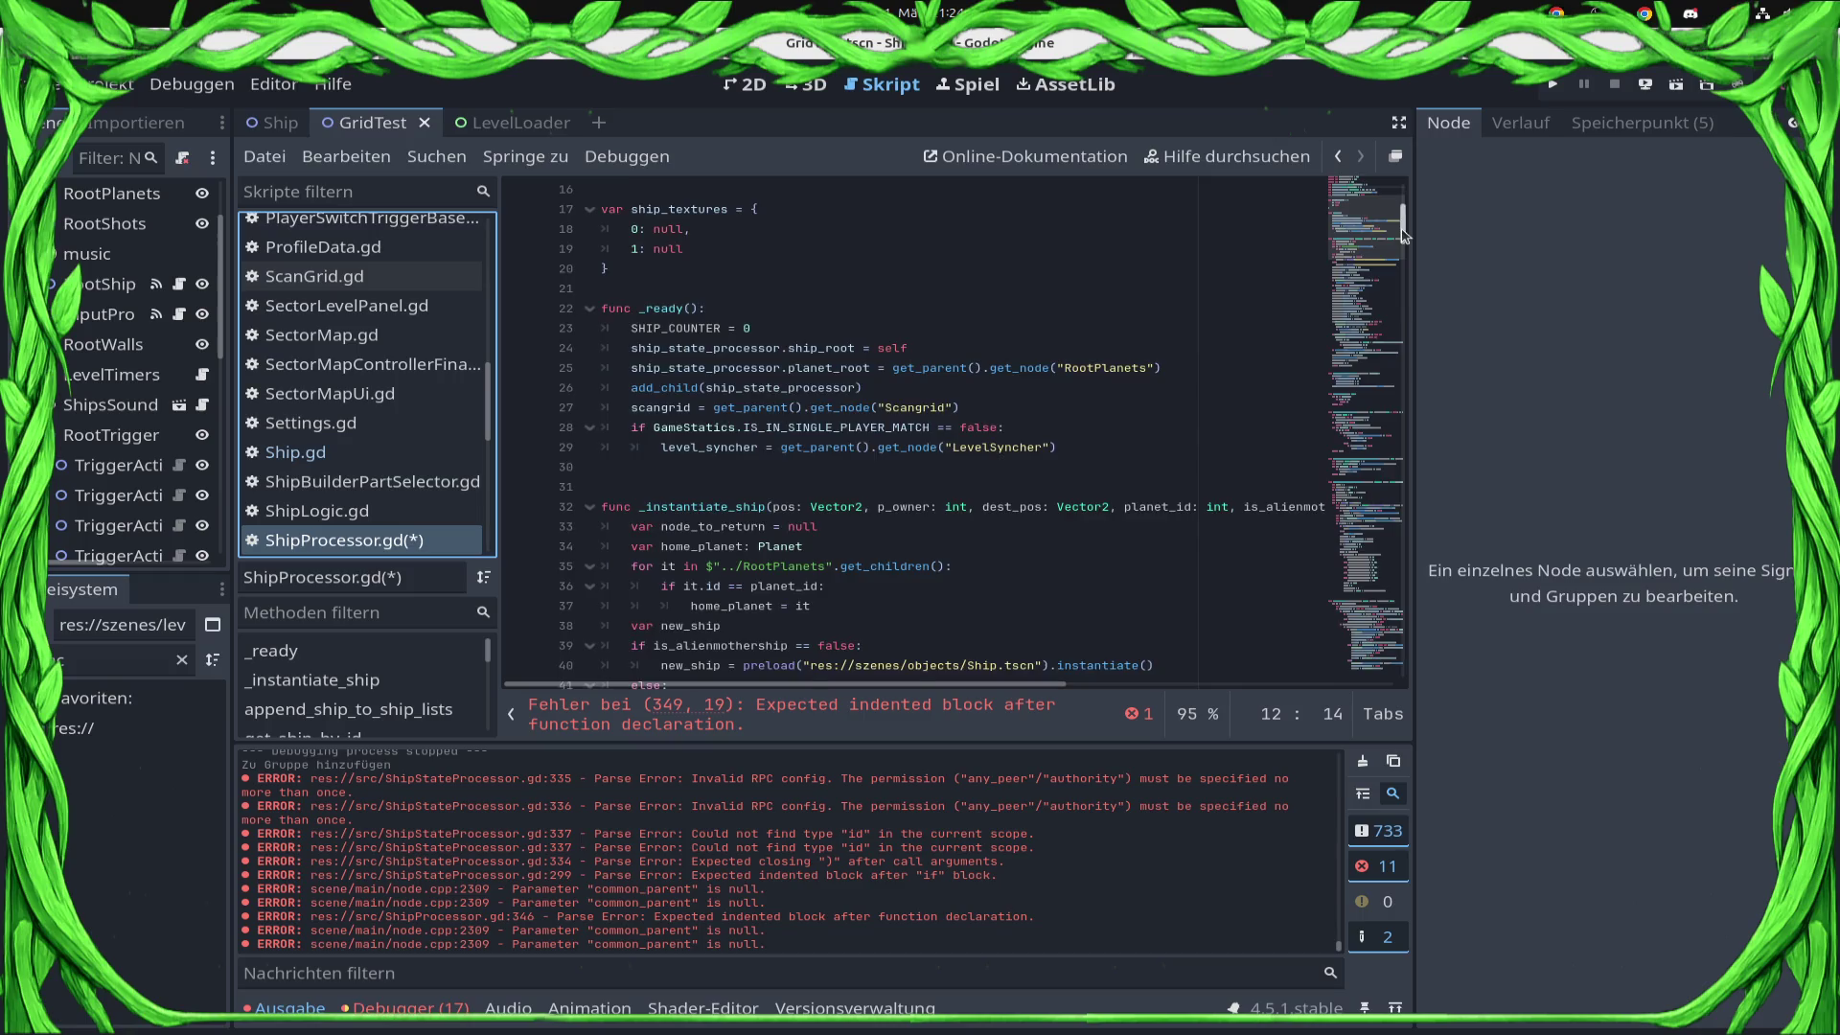
# Remove the sort_by_id and sort_ships functions from ShipProcessor.gd and save it.
pyautogui.moveTo(1402, 230); pyautogui.dragTo(1291, 823)
pyautogui.moveTo(820, 623)
pyautogui.mouseDown()
pyautogui.moveTo(613, 604)
pyautogui.moveTo(554, 549)
pyautogui.mouseUp()
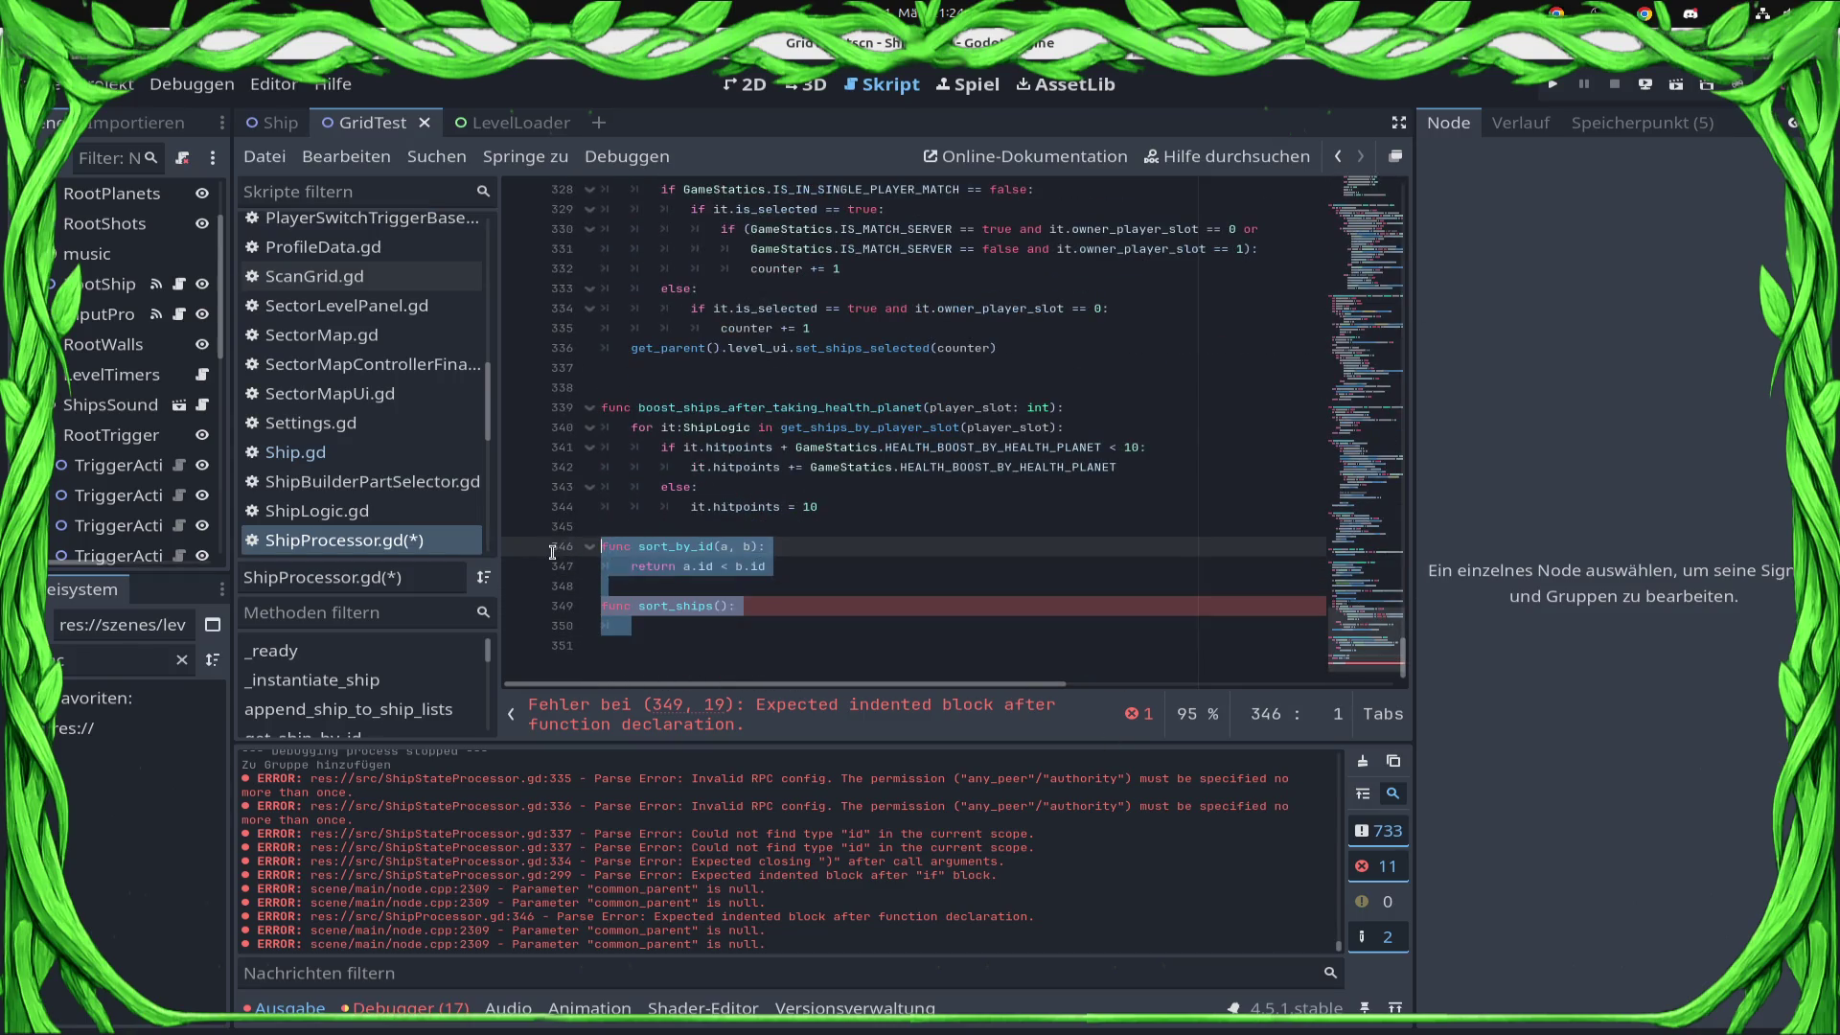
pyautogui.press('Delete')
pyautogui.hotkey('ctrl', 's')
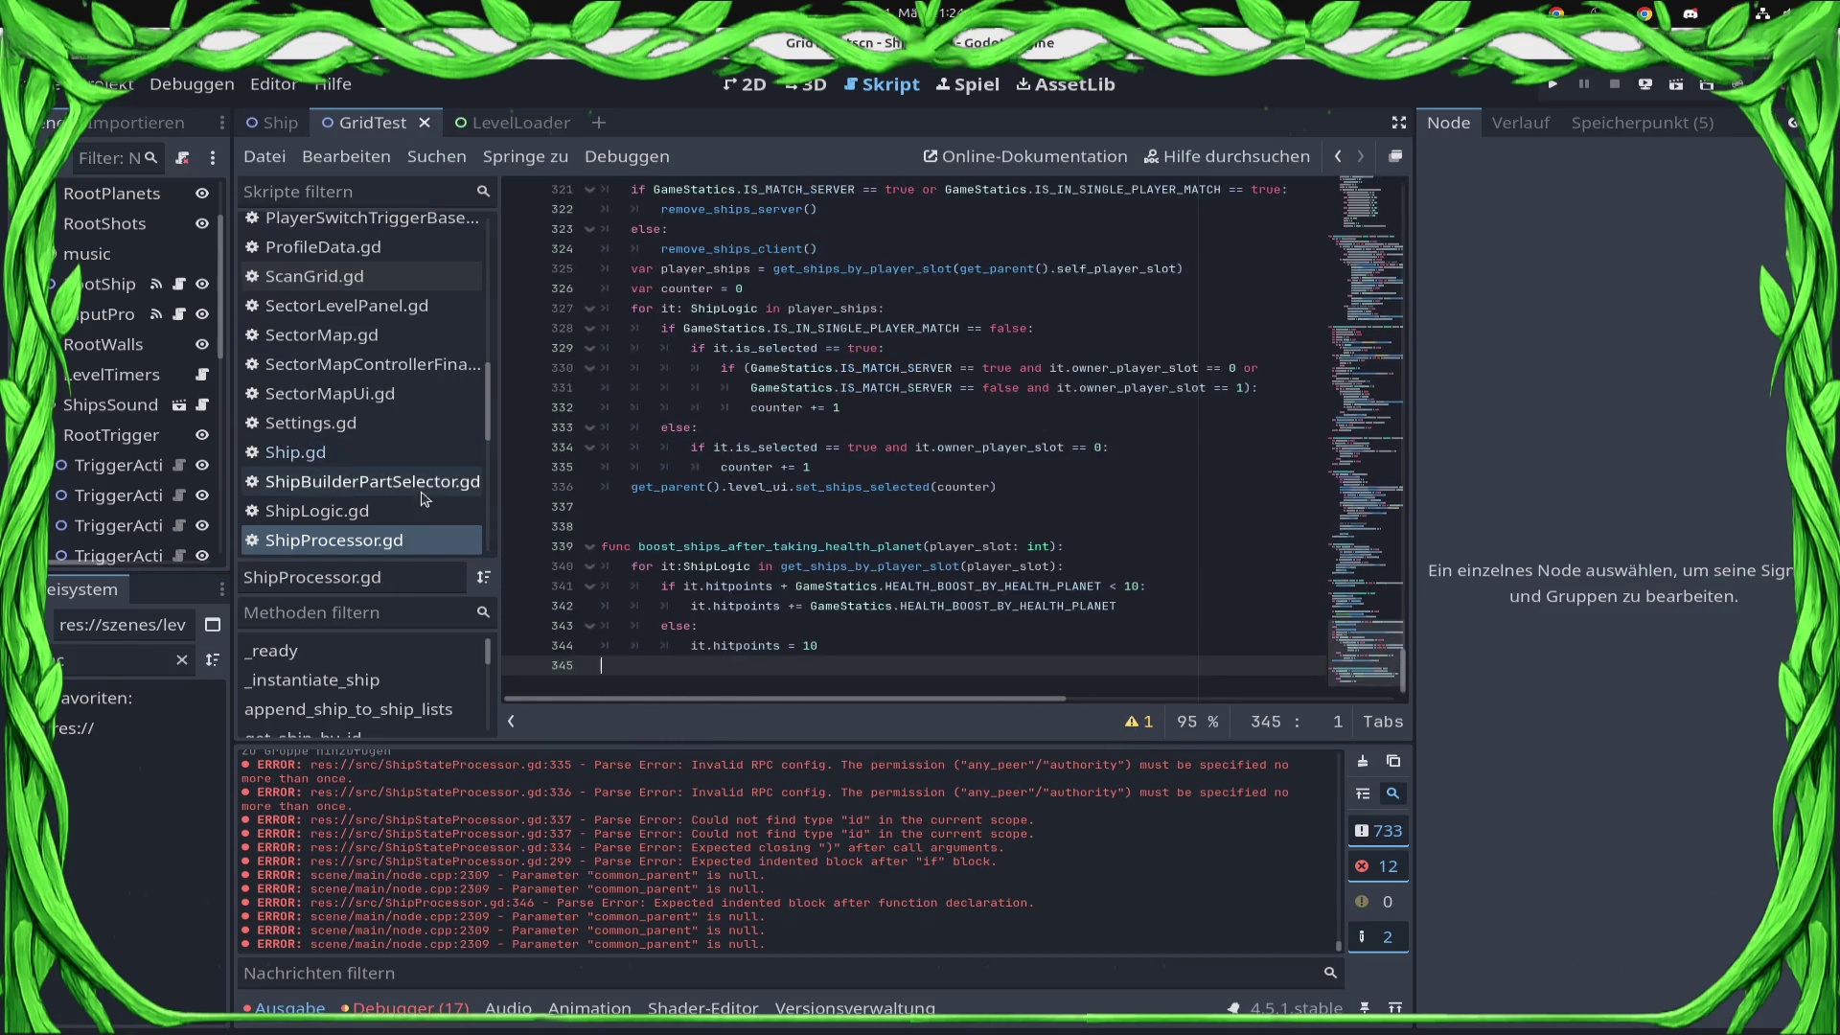
# Open the Scangrid node's ScanGrid.gd and place the cursor at its end.
pyautogui.scroll(3, 175, 287)
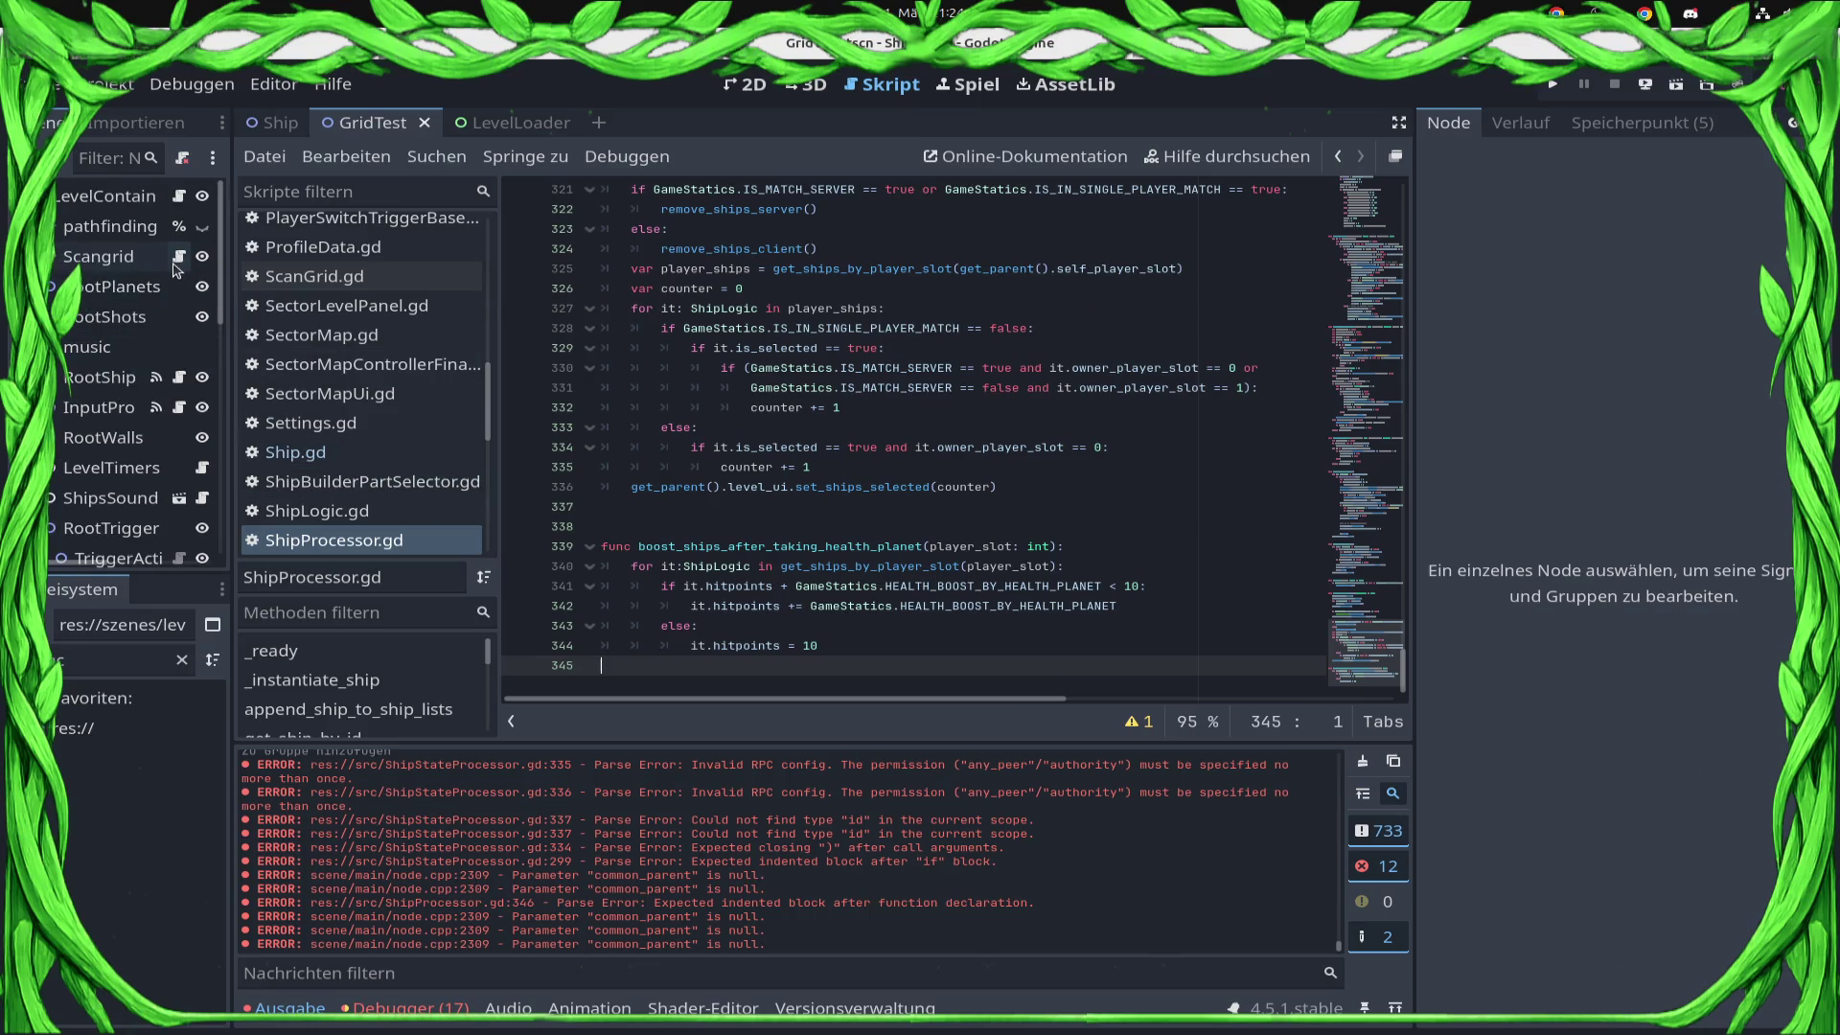
pyautogui.click(180, 256)
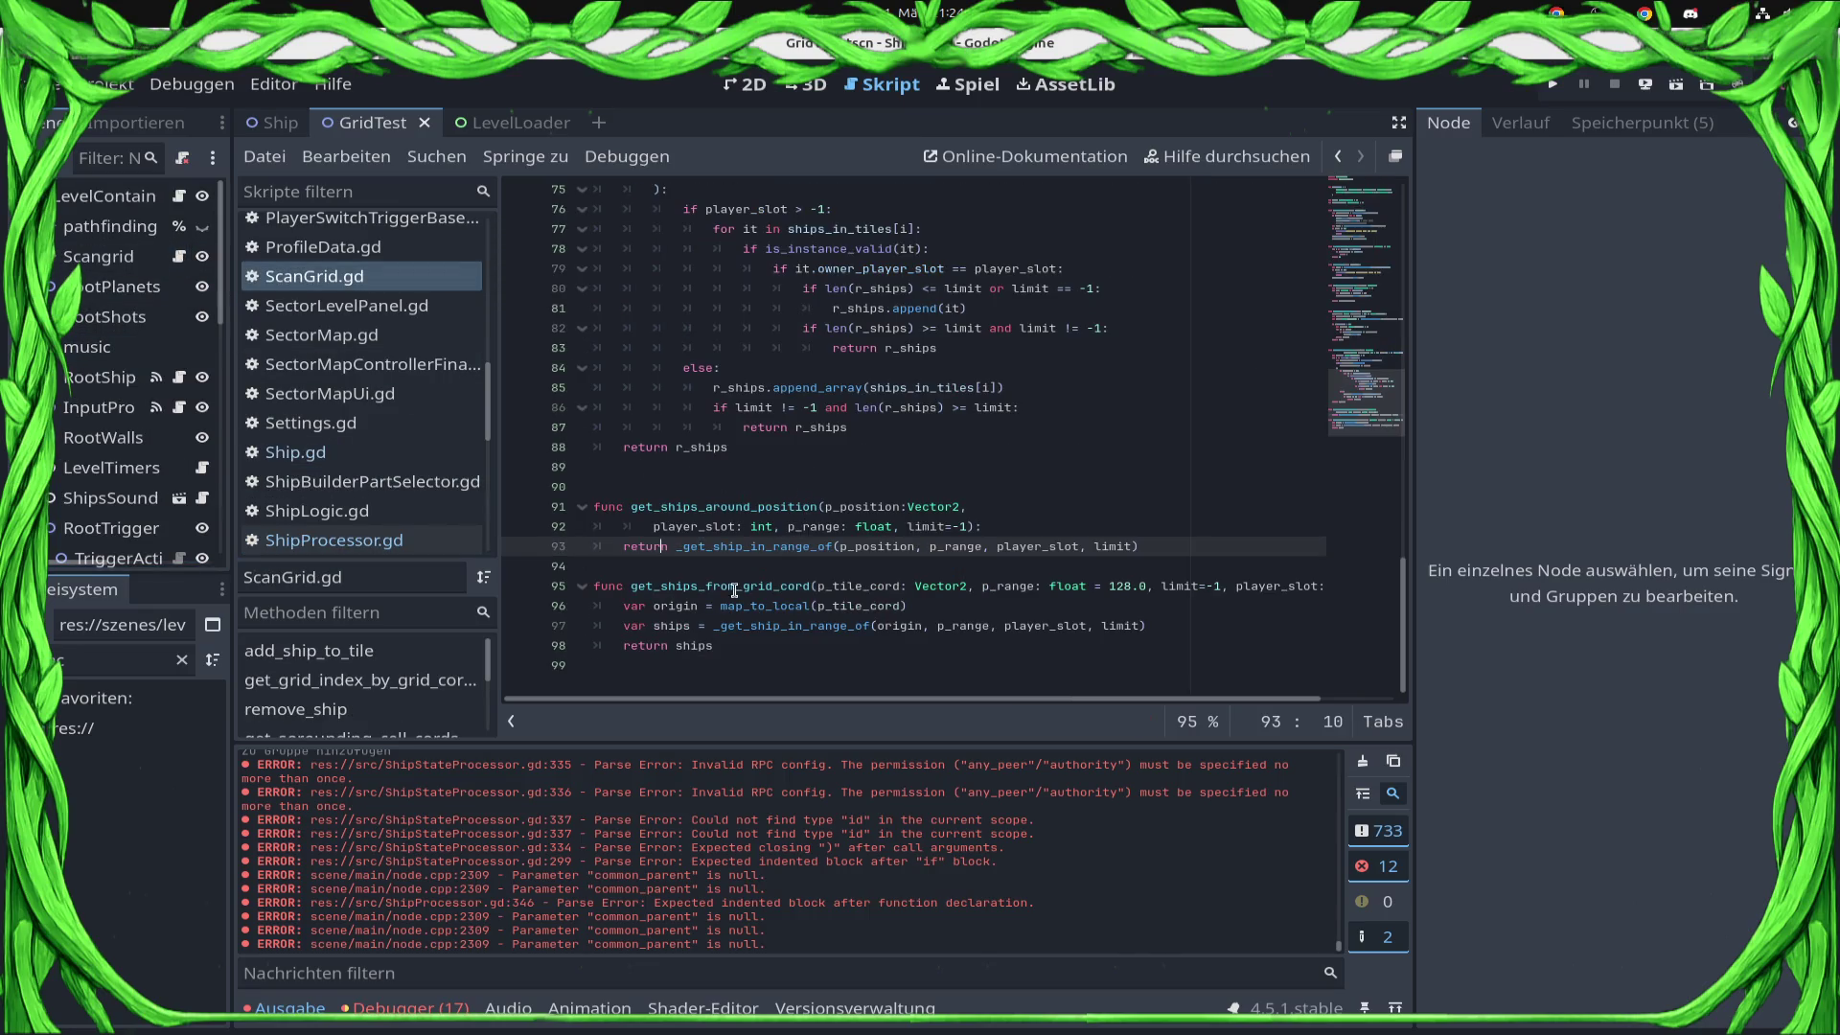
pyautogui.click(692, 661)
# Paste sort_by_id and sort_ships into ScanGrid.gd and start a for loop, checking ships_in_tiles.
pyautogui.hotkey('ctrl', 'v')
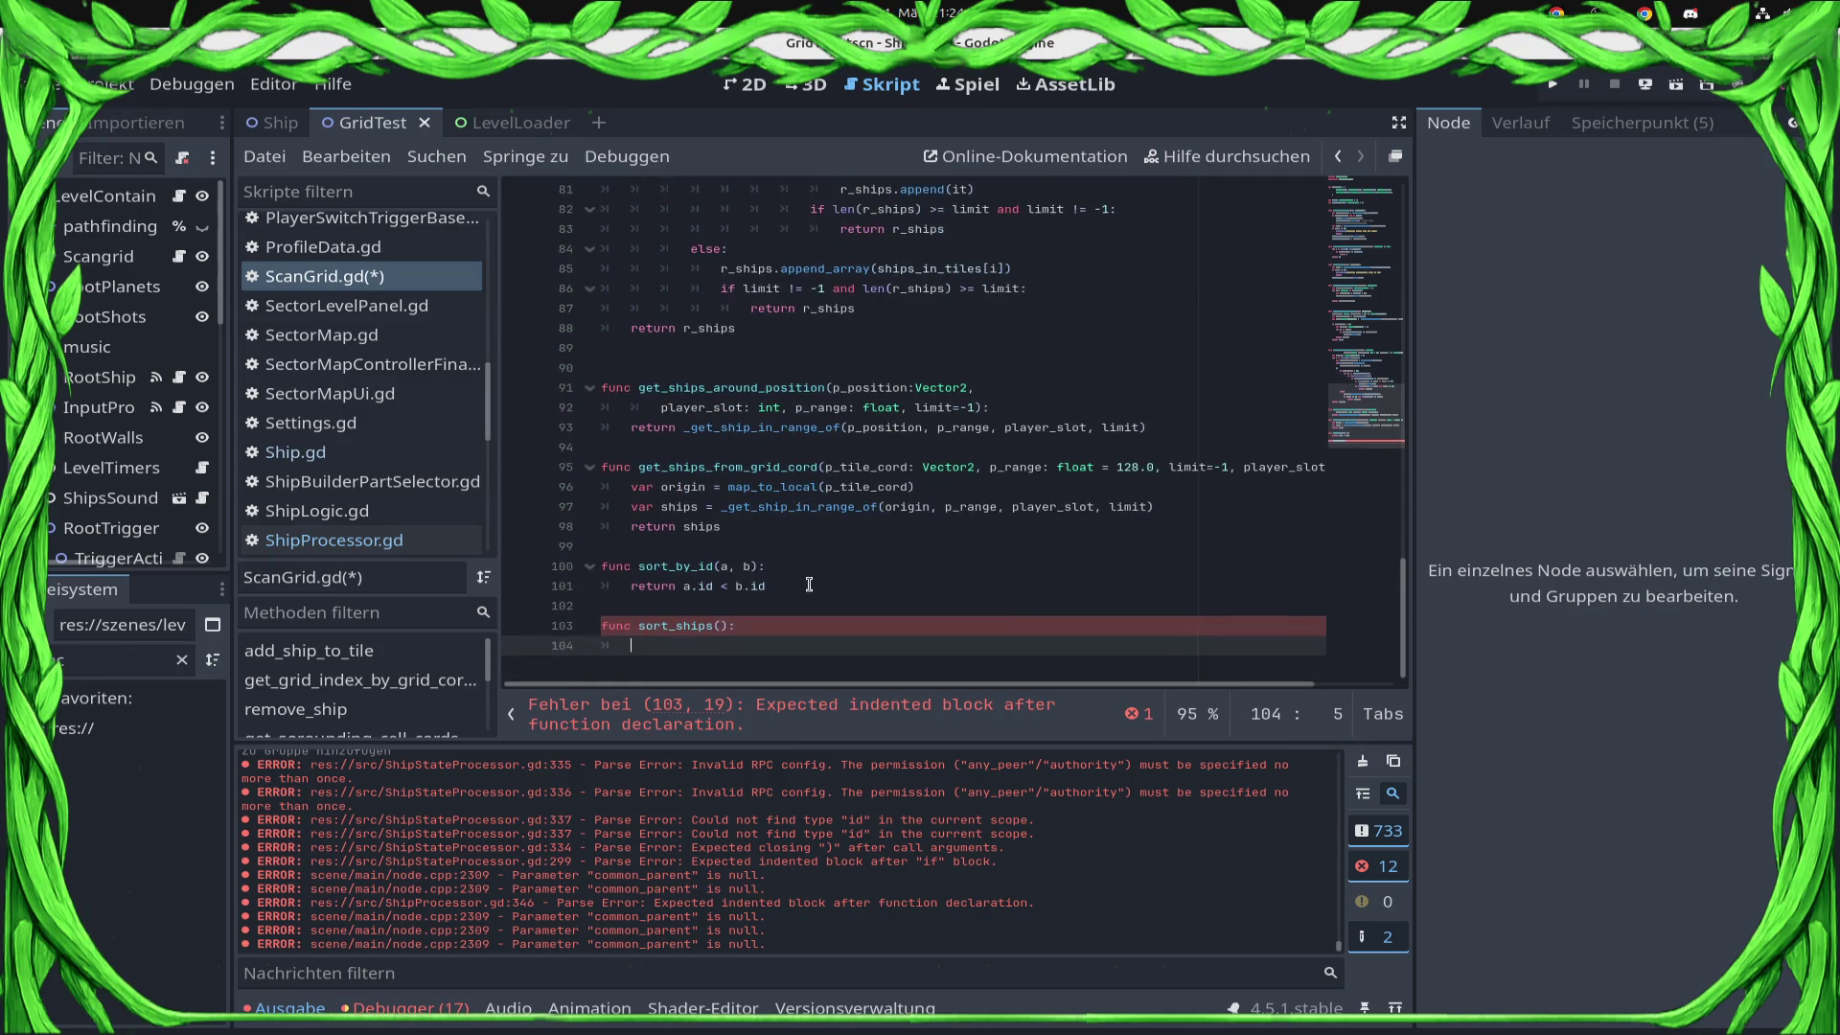
pyautogui.write('for')
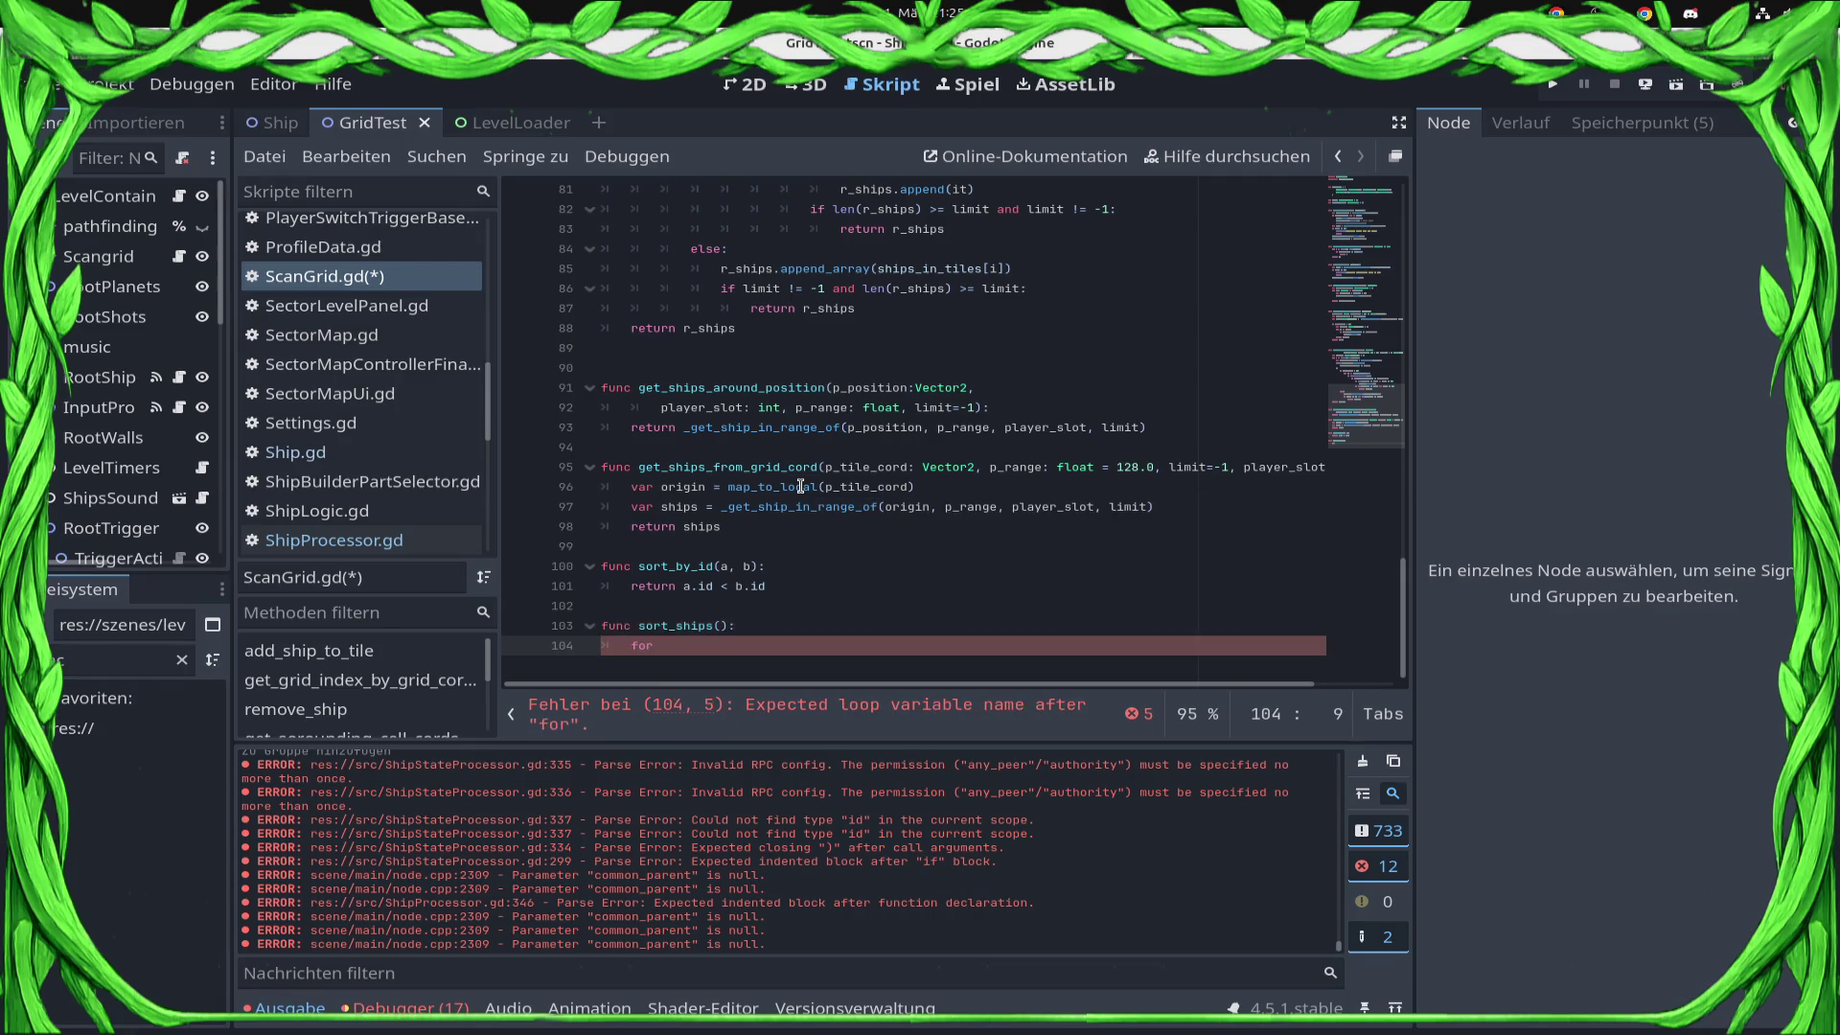
pyautogui.scroll(2, 847, 363)
pyautogui.scroll(20, 847, 363)
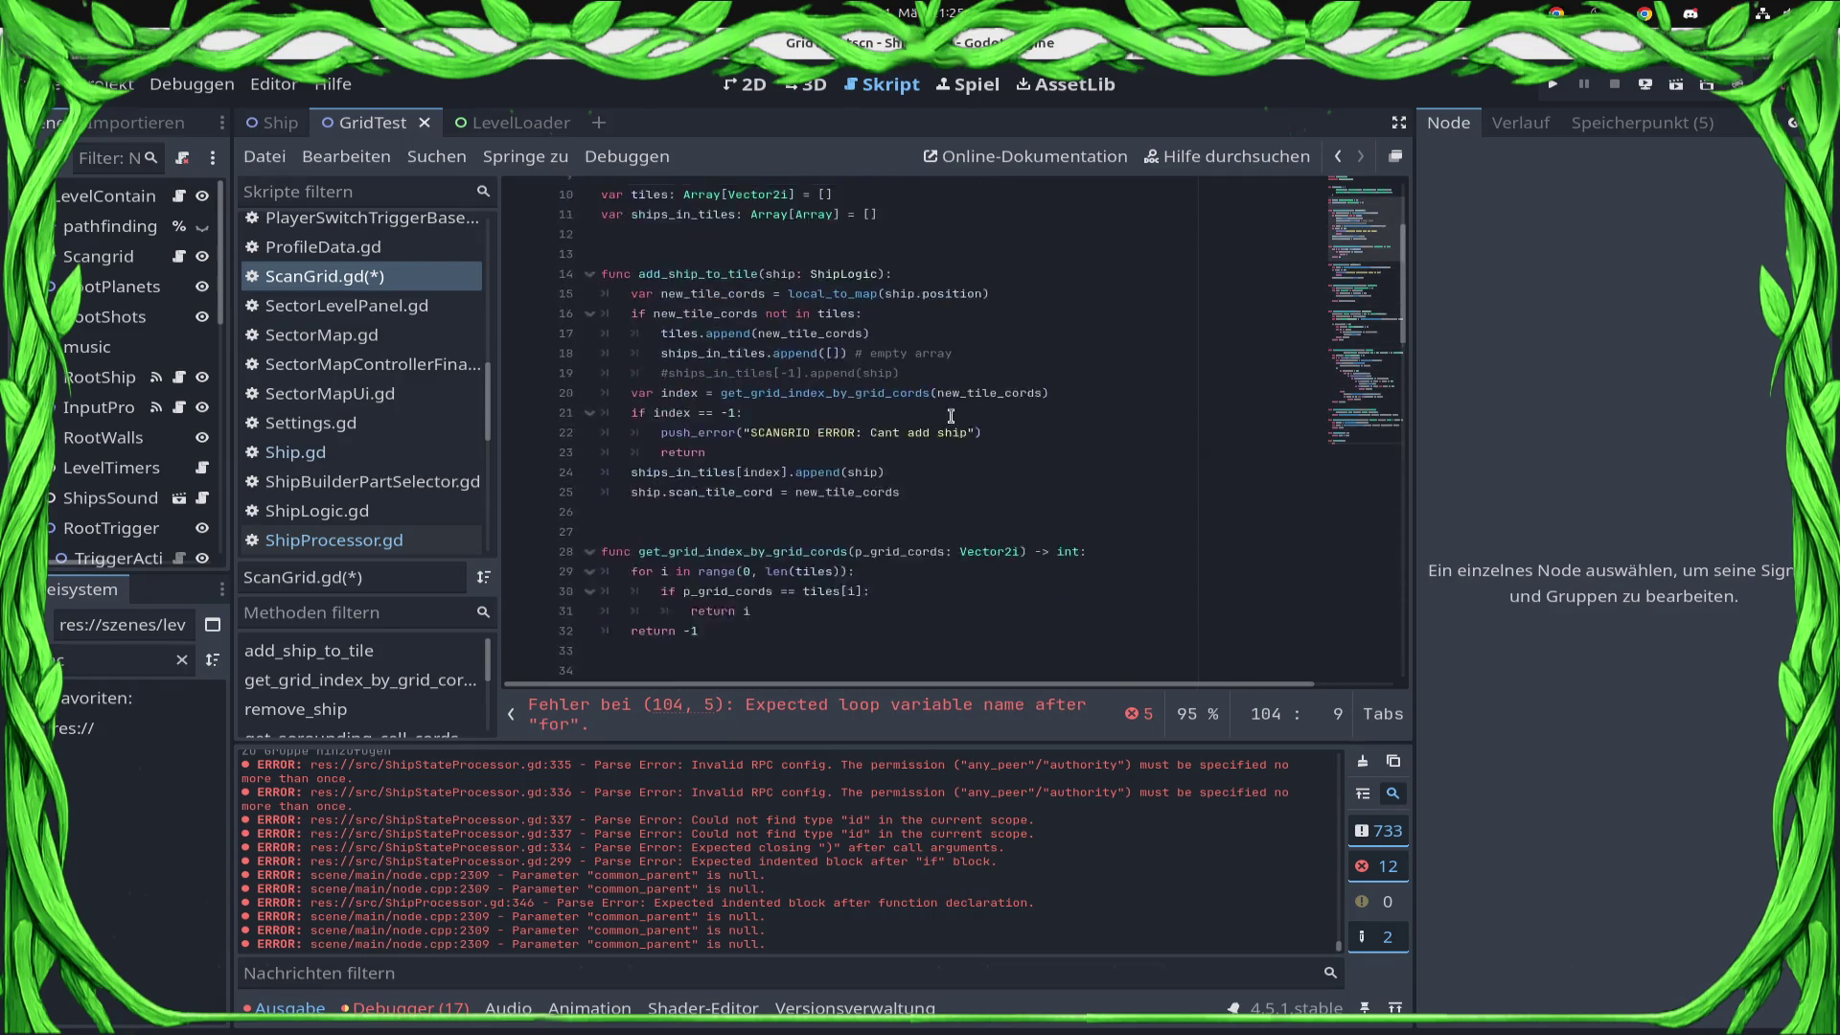
pyautogui.doubleClick(640, 369)
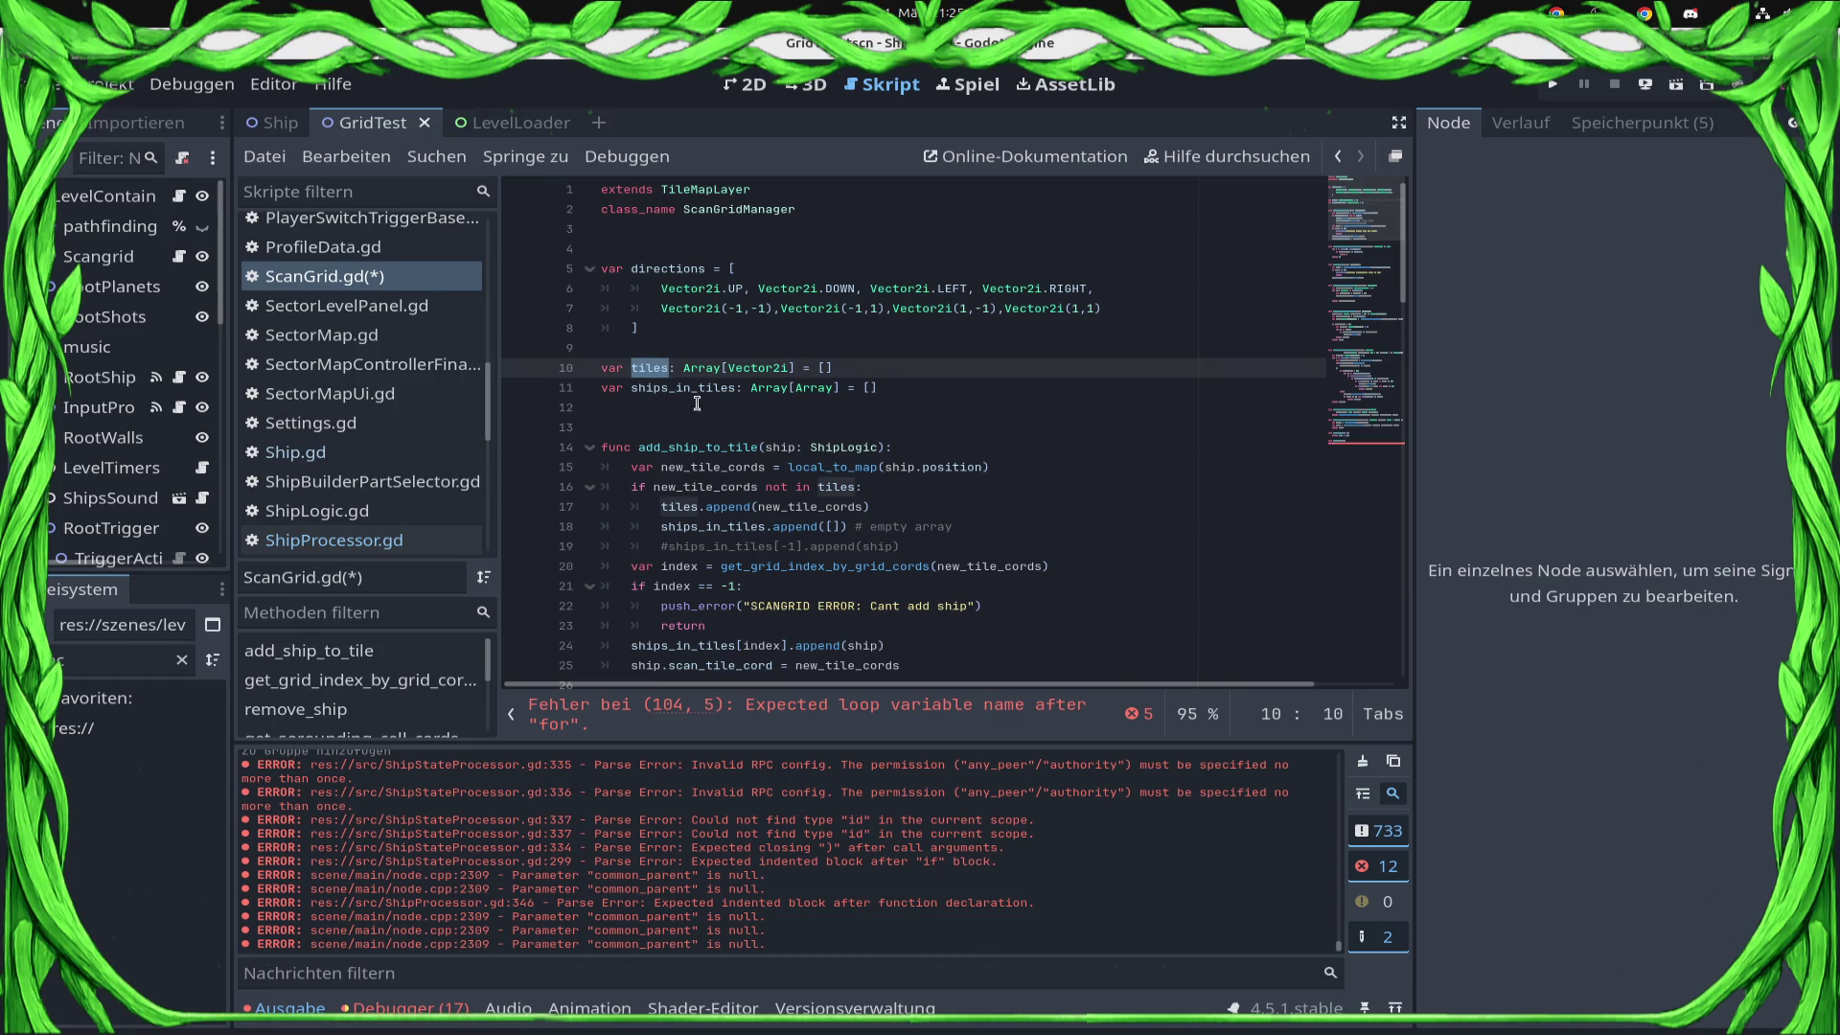
pyautogui.doubleClick(668, 387)
pyautogui.moveTo(1409, 249); pyautogui.dragTo(1409, 625)
pyautogui.click(757, 652)
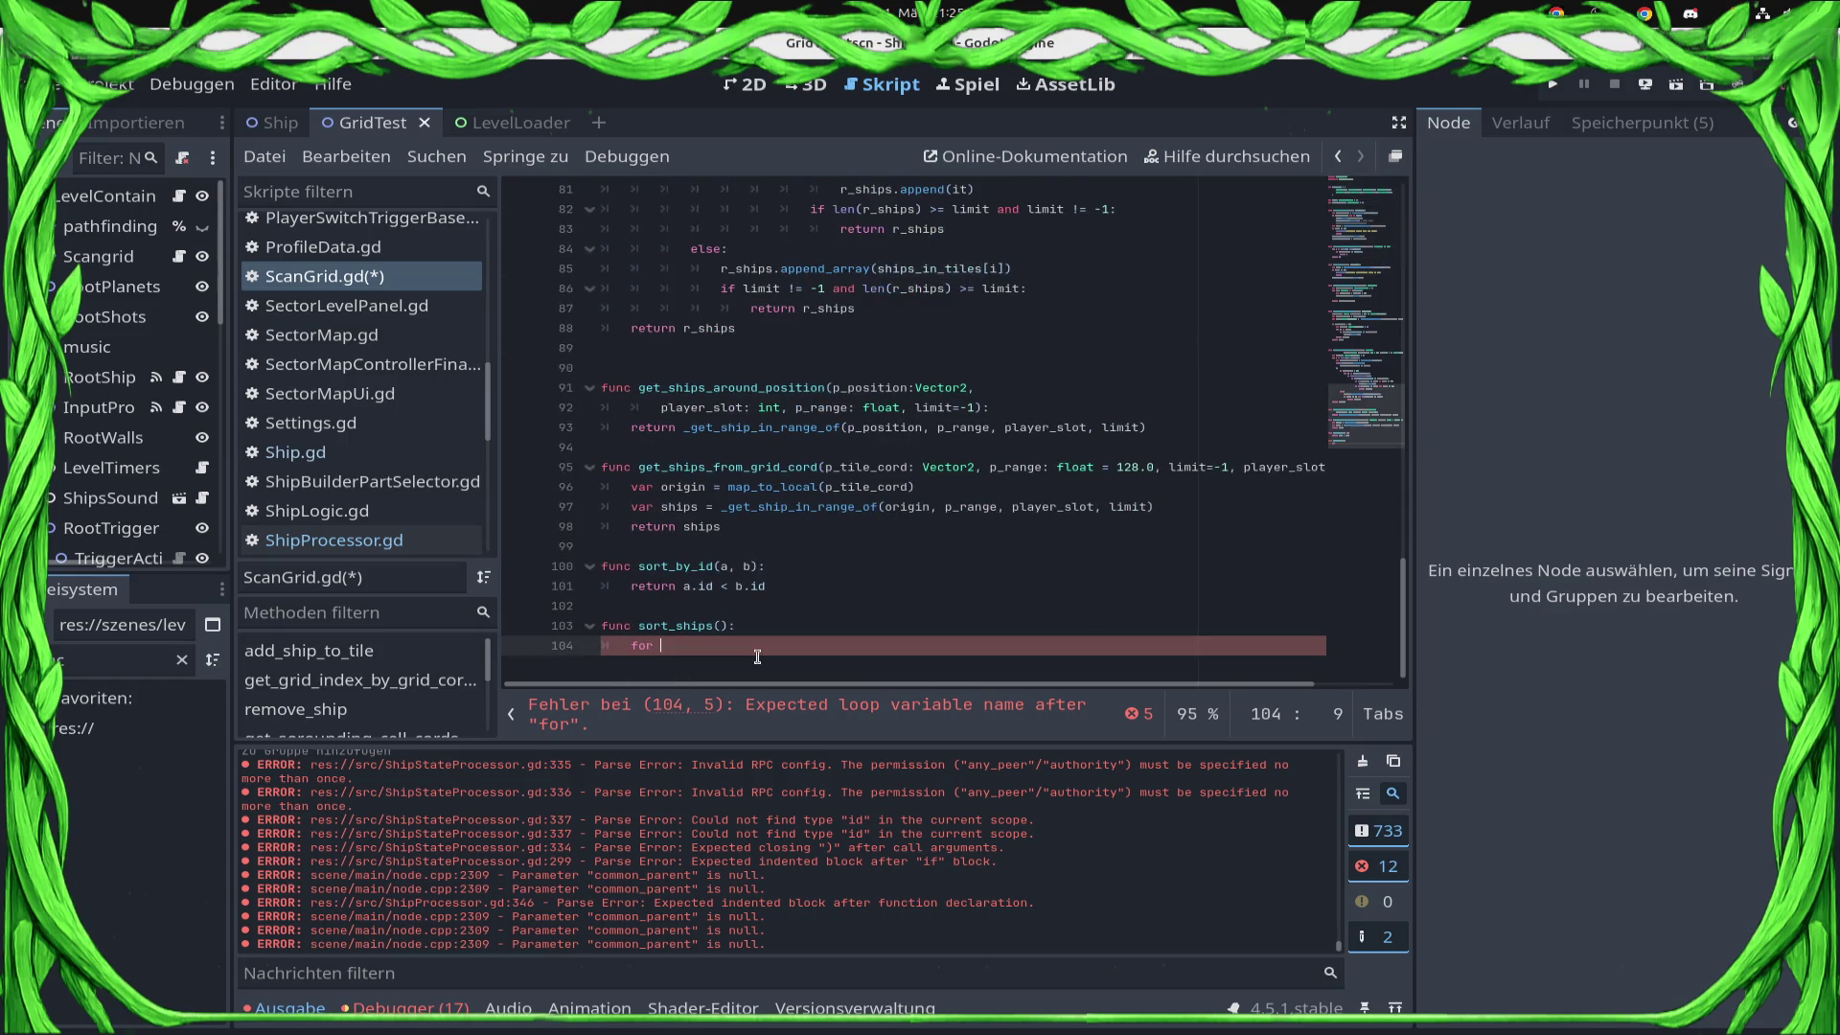
# Write 'for ship_list_to_sort in ships_in_tiles:' with a ship_list_to_sort.sort_custom call inside.
pyautogui.write('it')
pyautogui.press('BackSpace')
pyautogui.press('BackSpace')
pyautogui.press('BackSpace')
pyautogui.write('ship_list_to_sort')
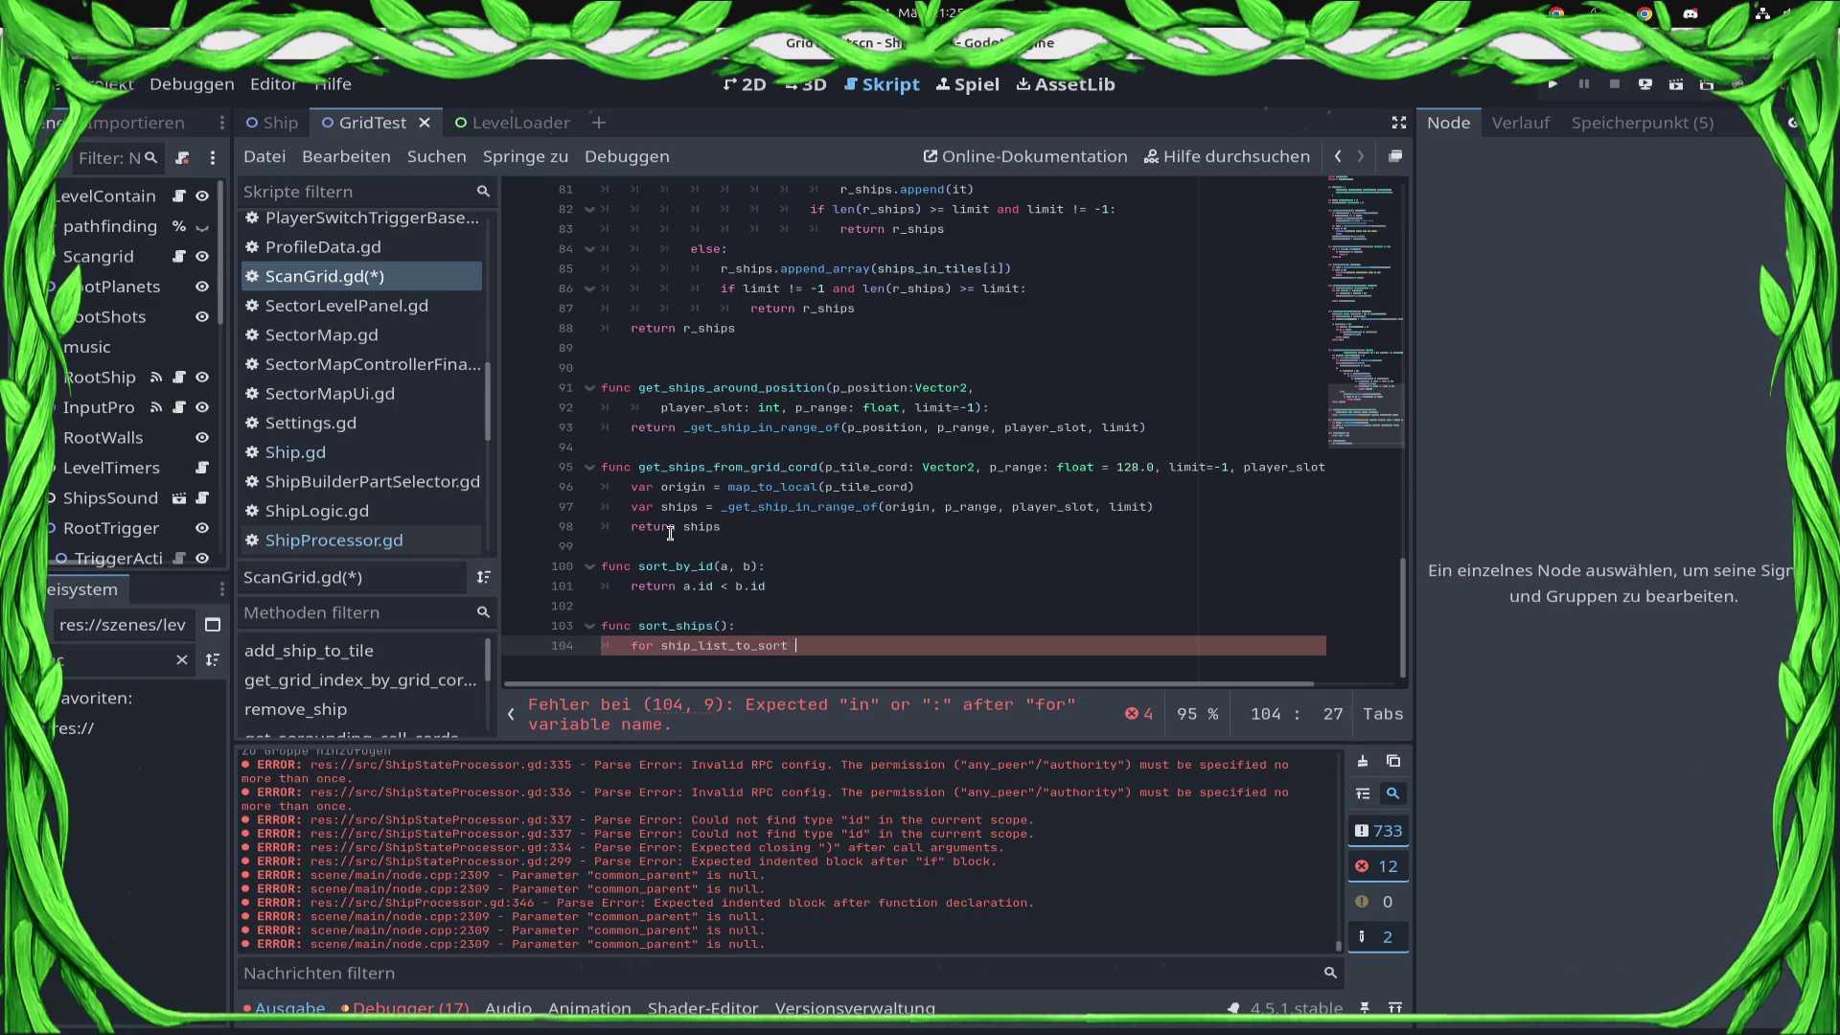
pyautogui.write(' in ships_in_tiles:')
pyautogui.press('Return')
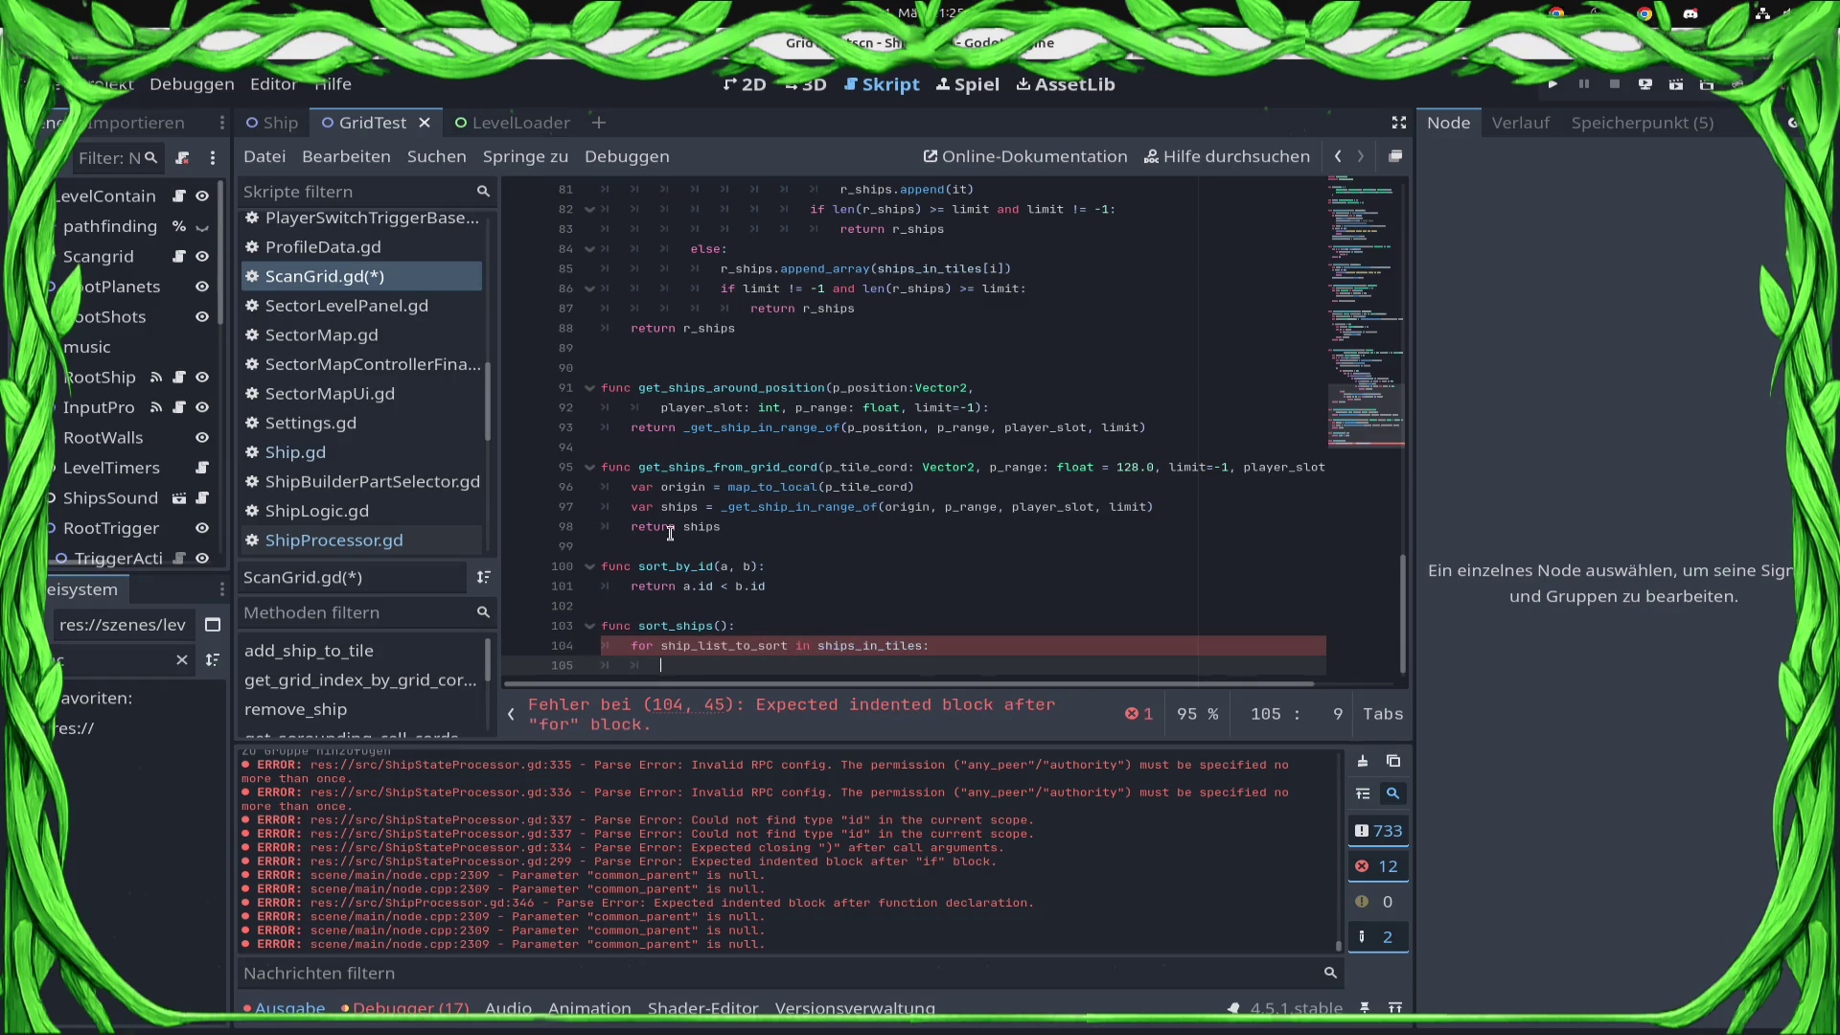
pyautogui.write('shi')
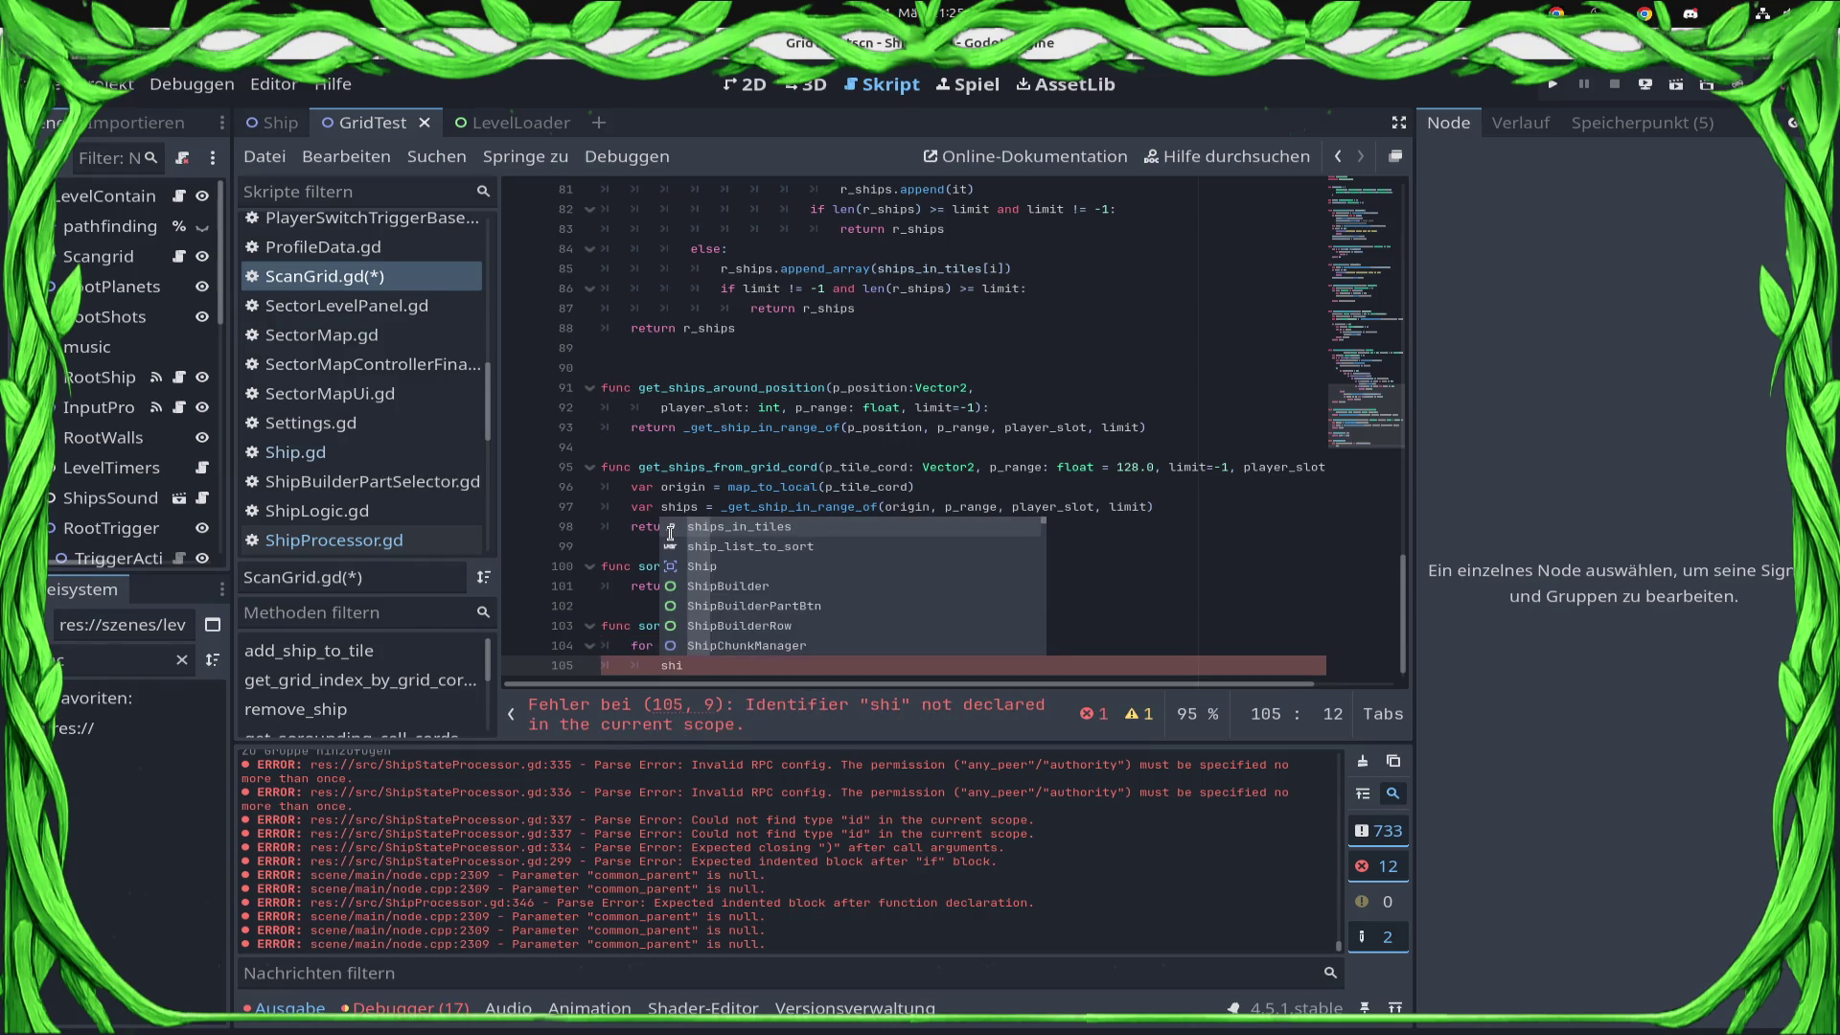
pyautogui.press('Down')
pyautogui.press('Return')
pyautogui.write('.cu')
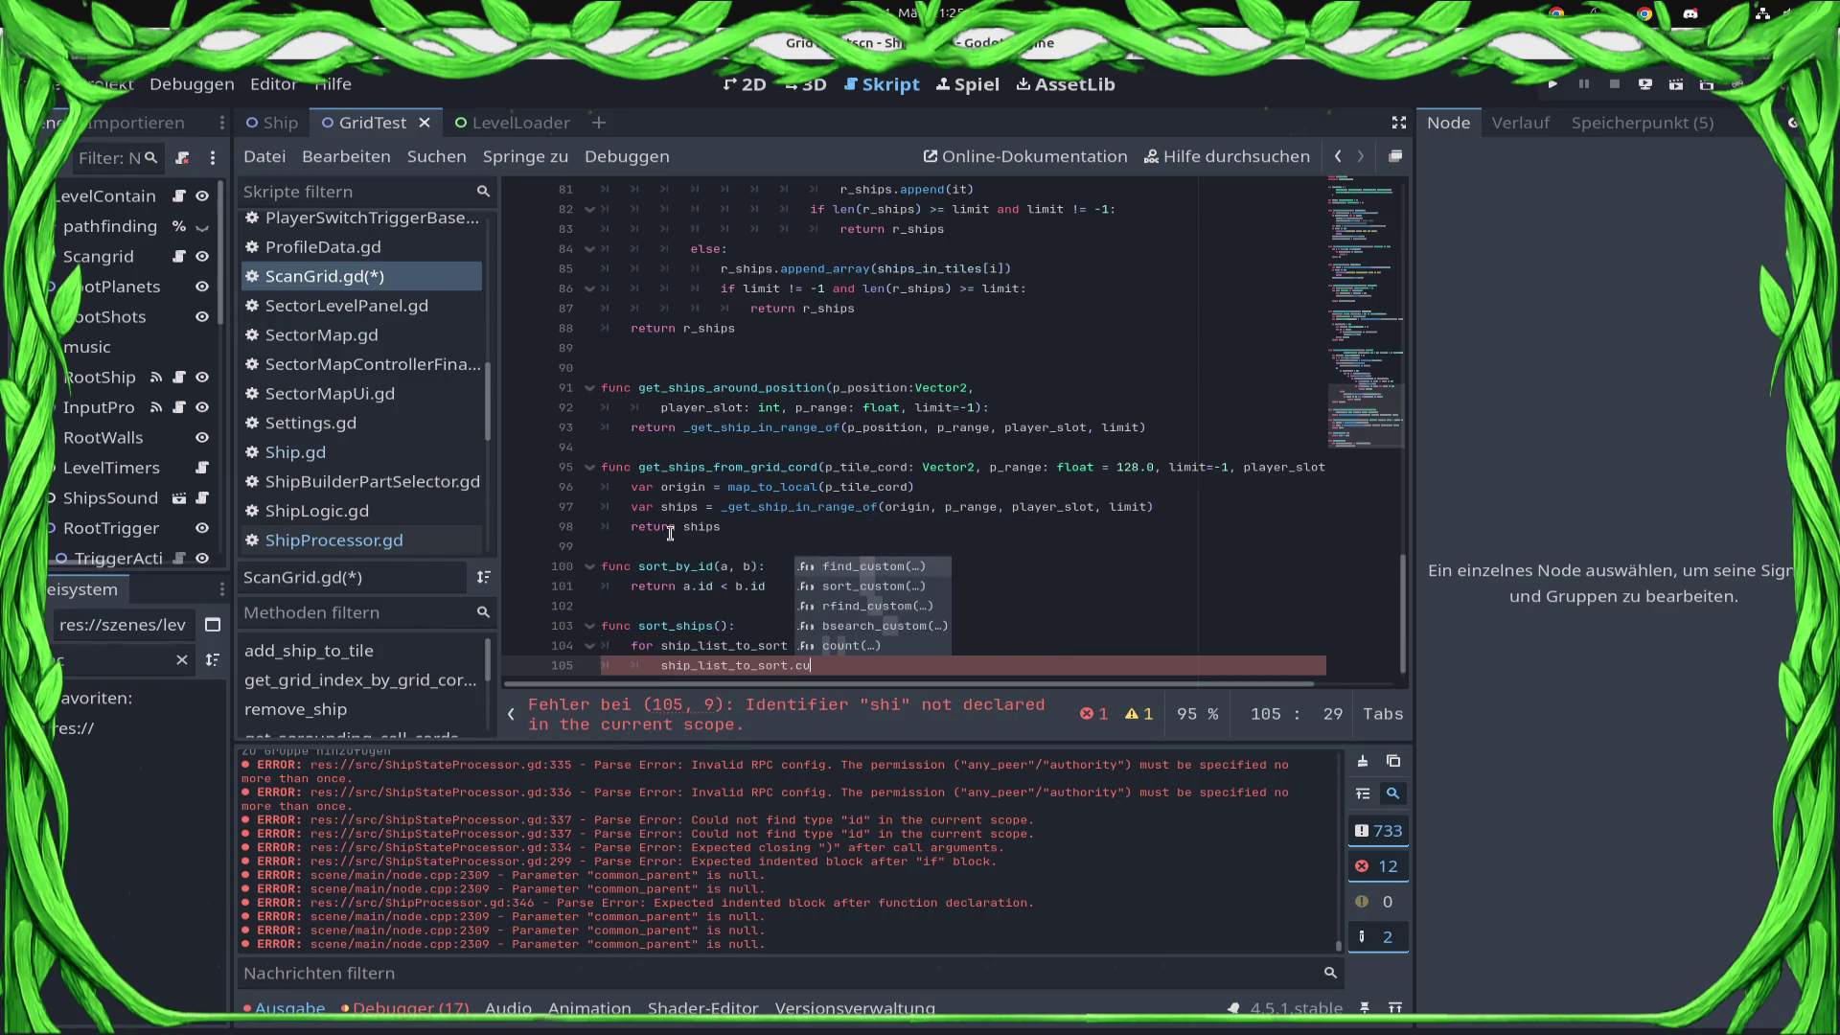
pyautogui.press('Down')
pyautogui.press('Return')
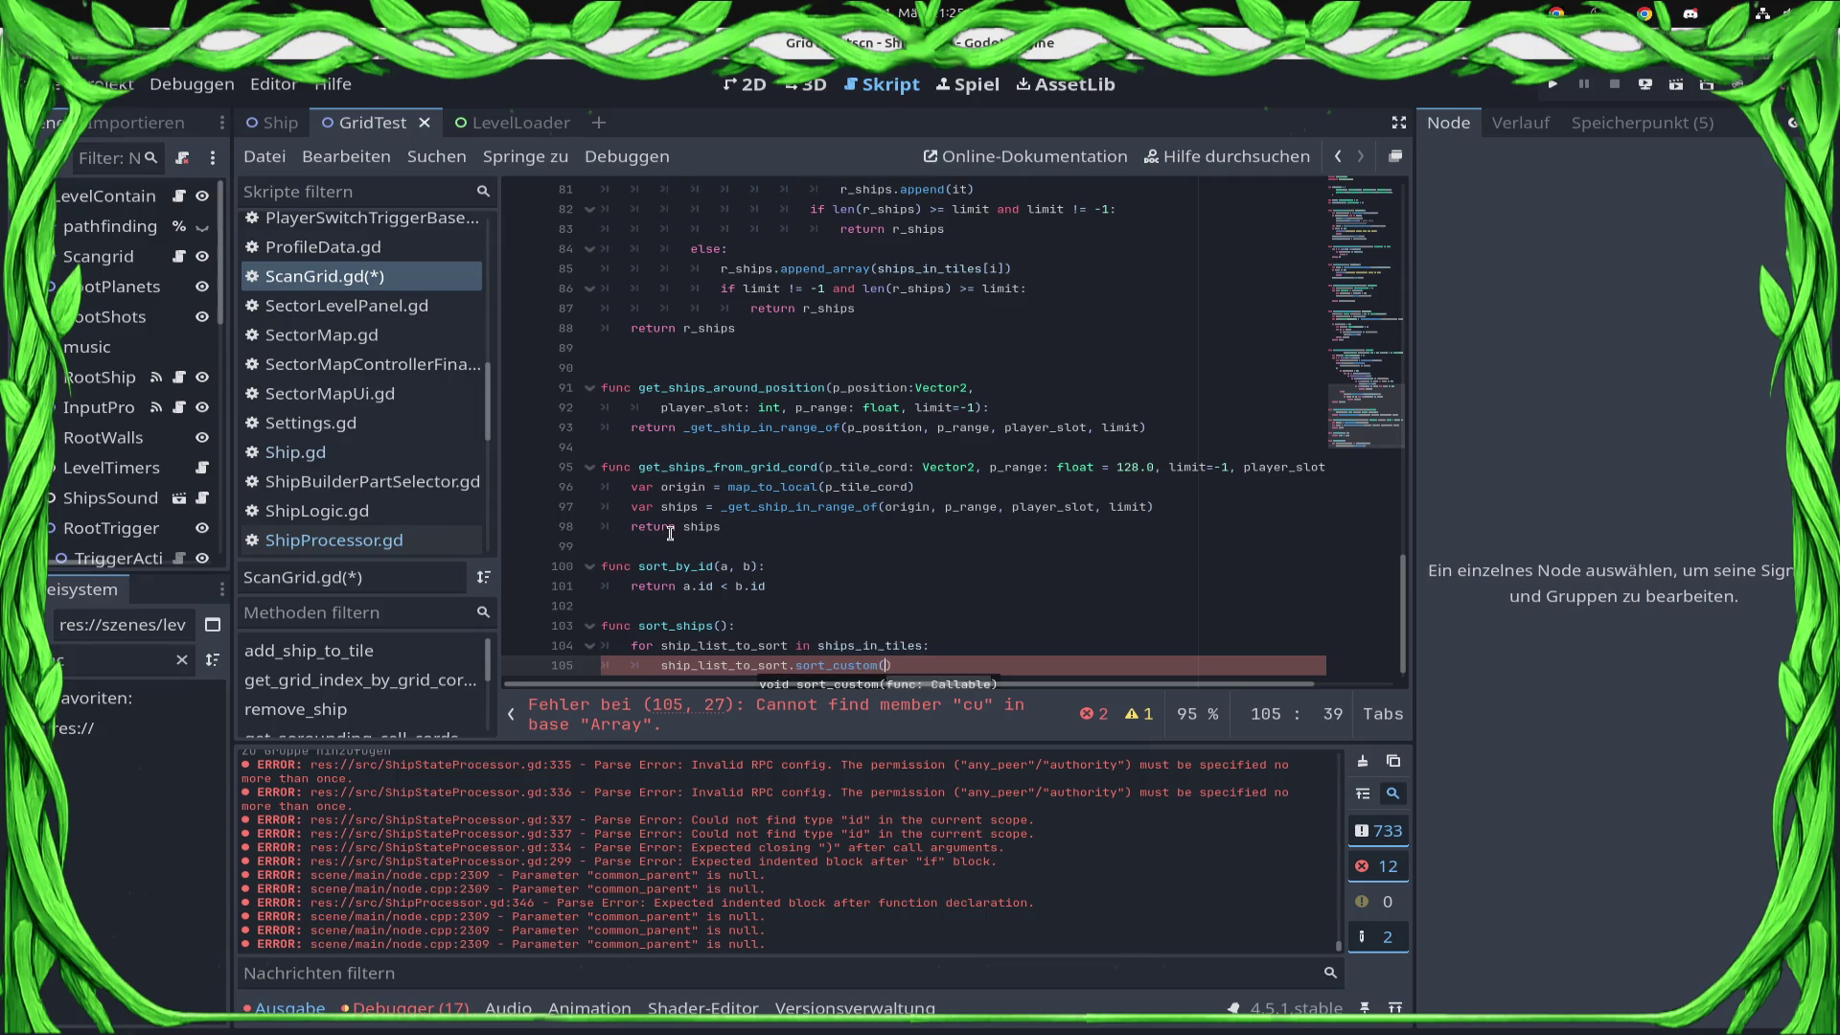
pyautogui.write('s')
# Rename the comparator to _sort_by_id, pass it to sort_custom, save, and run the game.
pyautogui.press('Up')
pyautogui.press('Up')
pyautogui.press('Up')
pyautogui.press('Up')
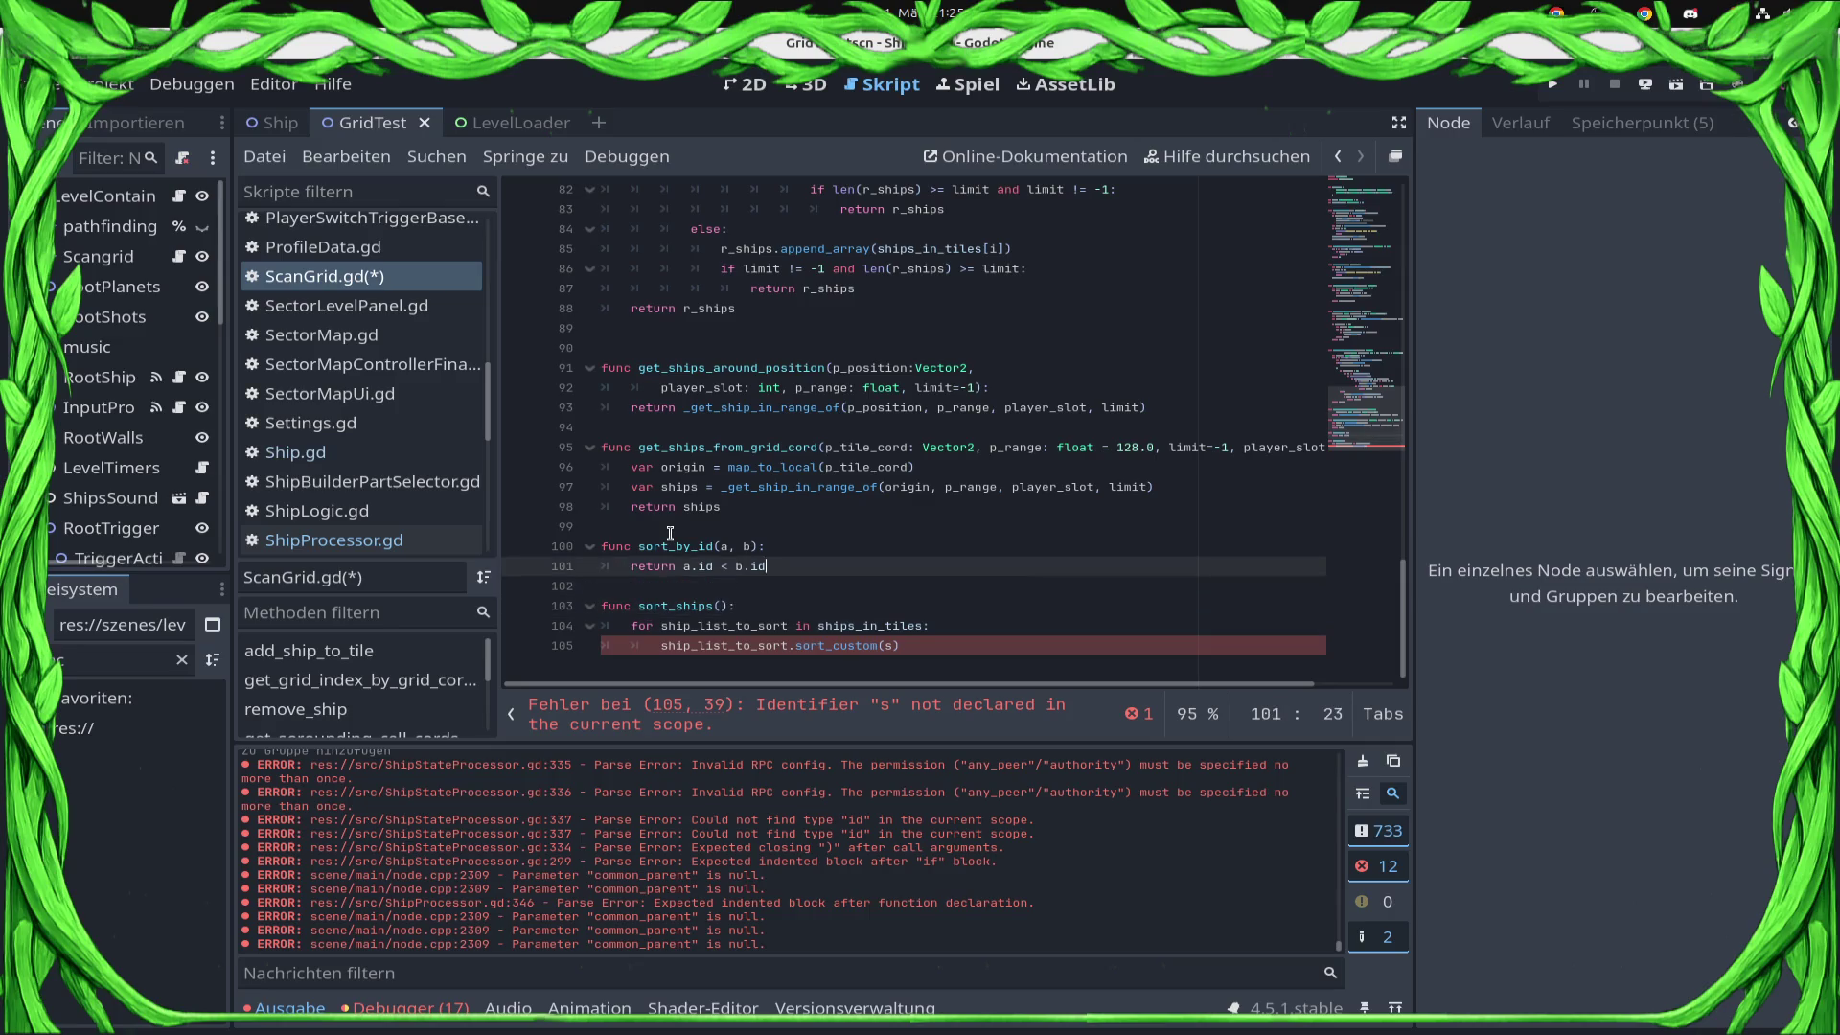
pyautogui.write('_')
pyautogui.press('Down')
pyautogui.press('Down')
pyautogui.press('Down')
pyautogui.hotkey('ctrl', 'space')
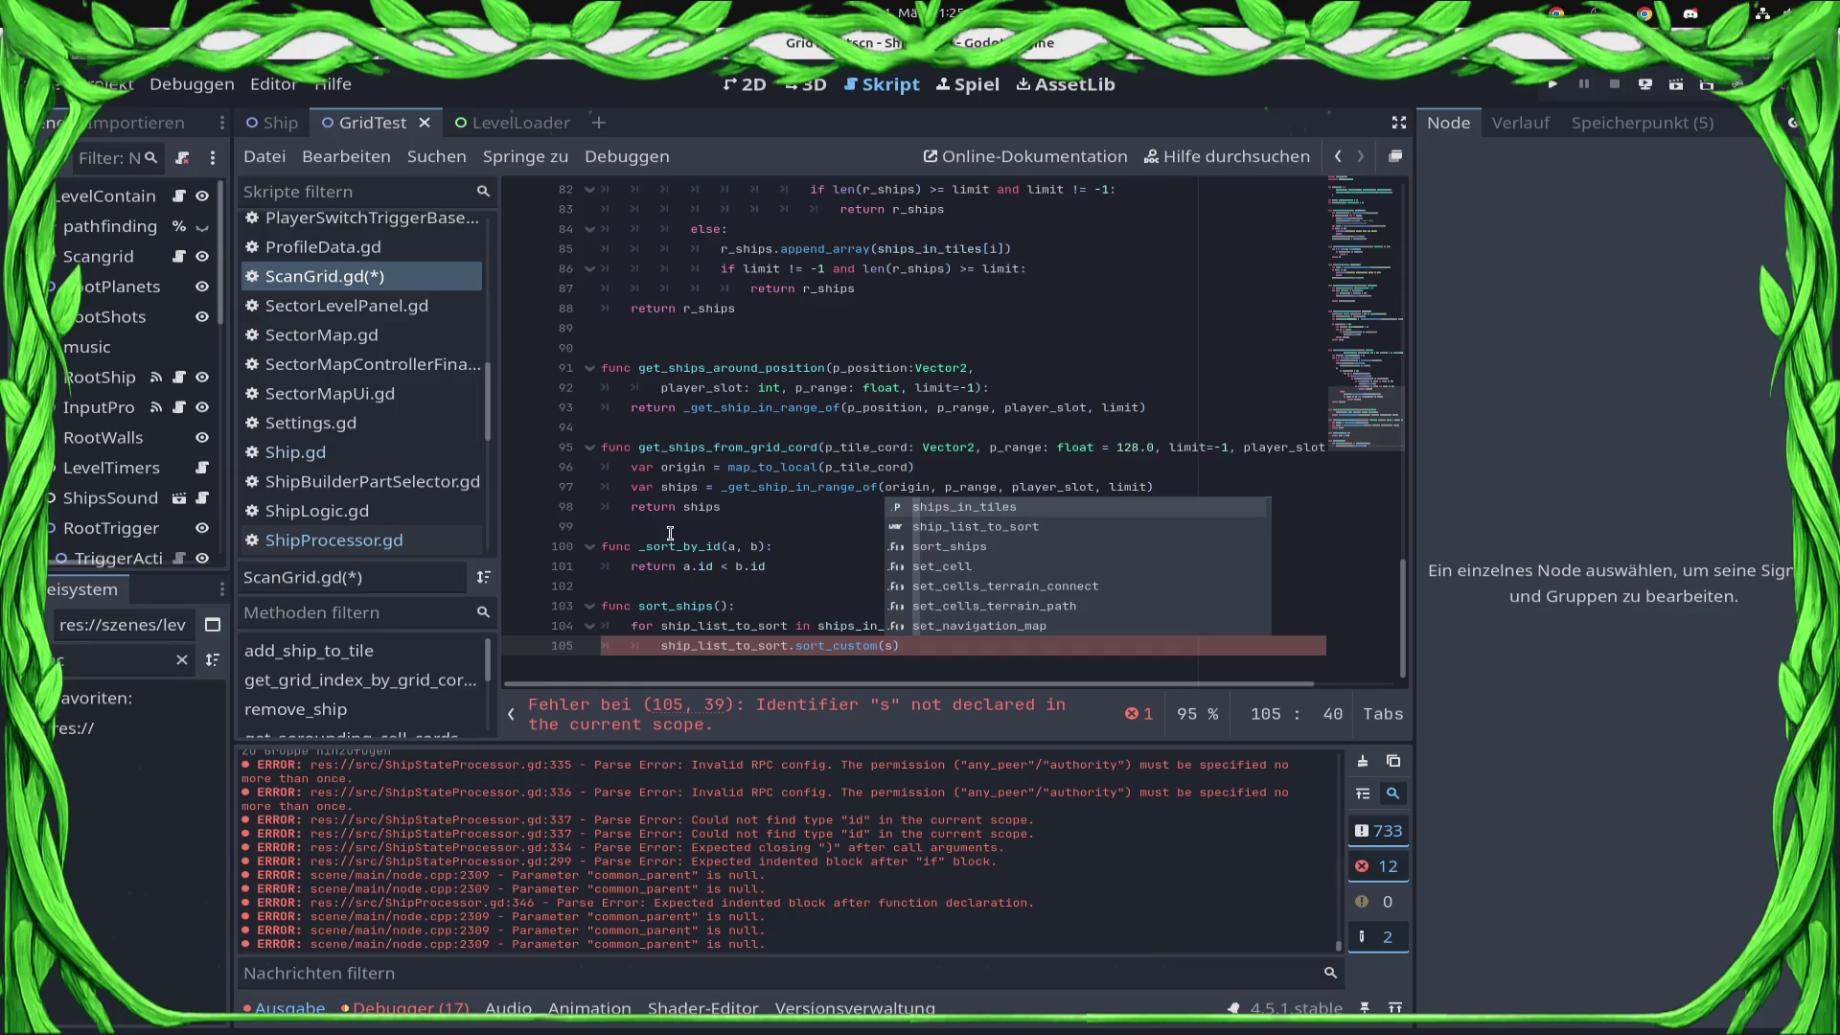
pyautogui.press('BackSpace')
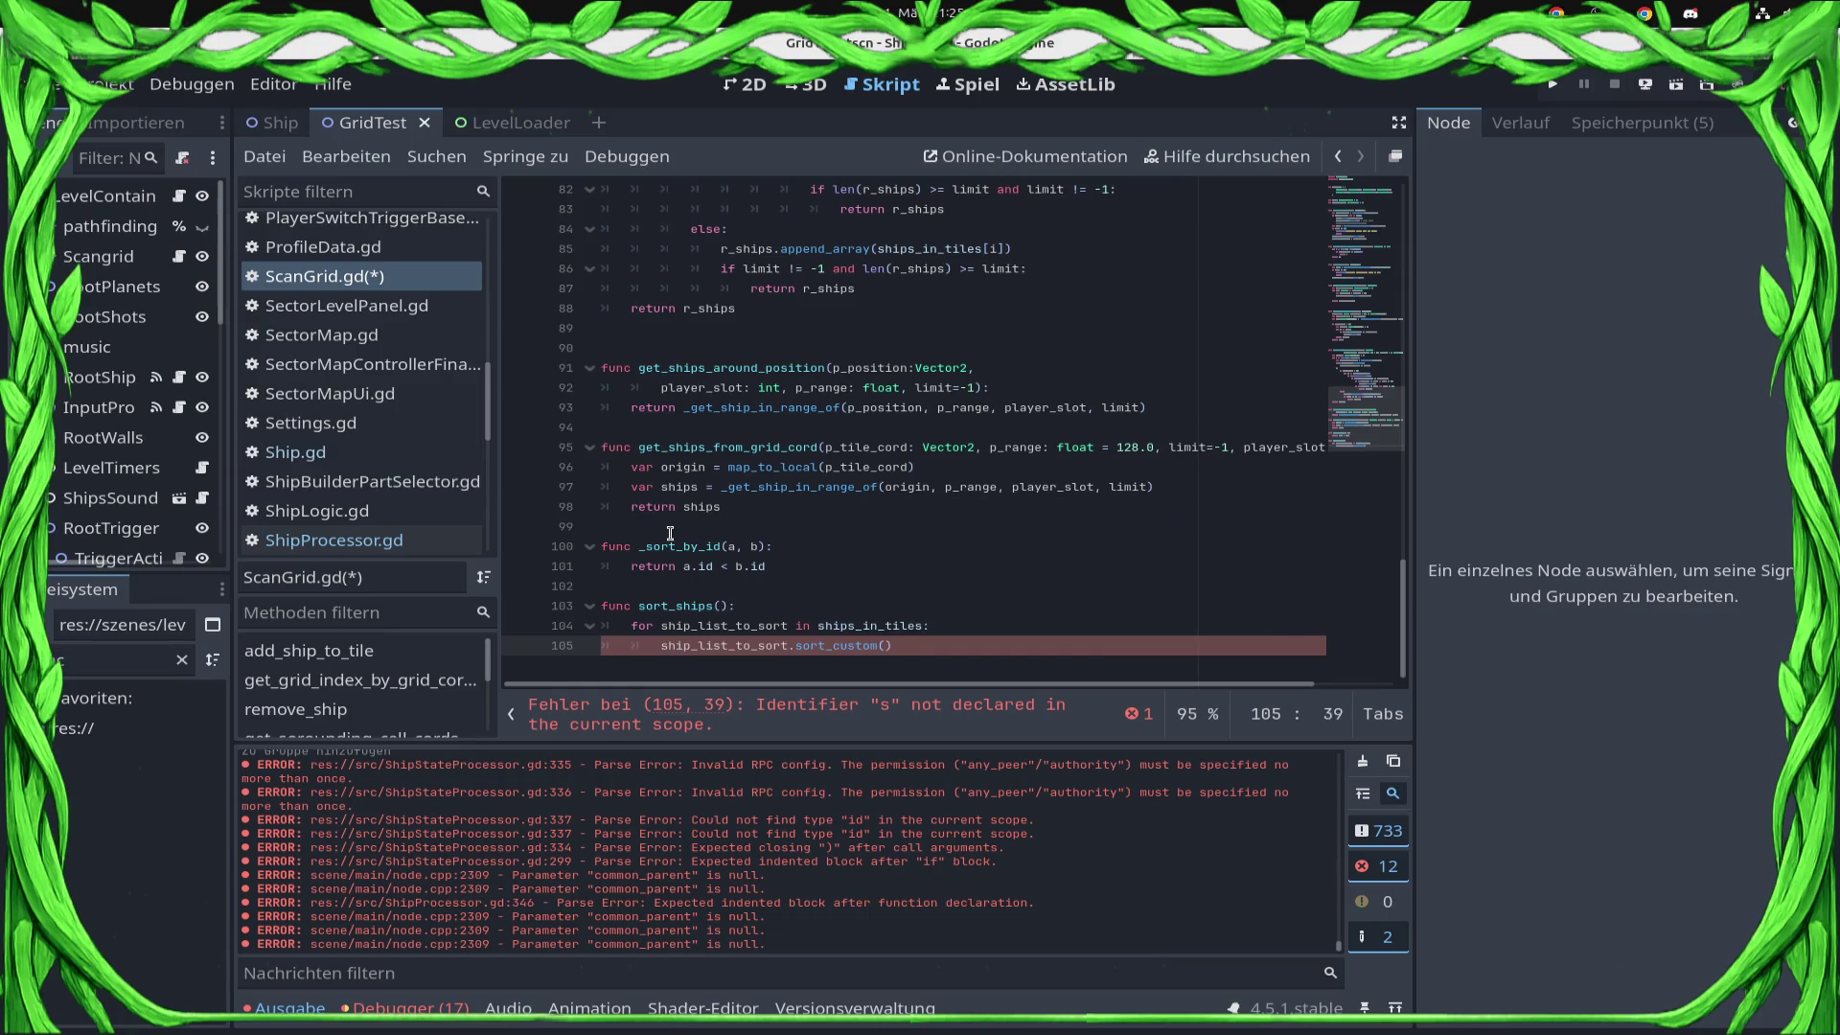
pyautogui.write('_sor')
pyautogui.hotkey('ctrl', 'space')
pyautogui.press('Return')
pyautogui.hotkey('ctrl', 's')
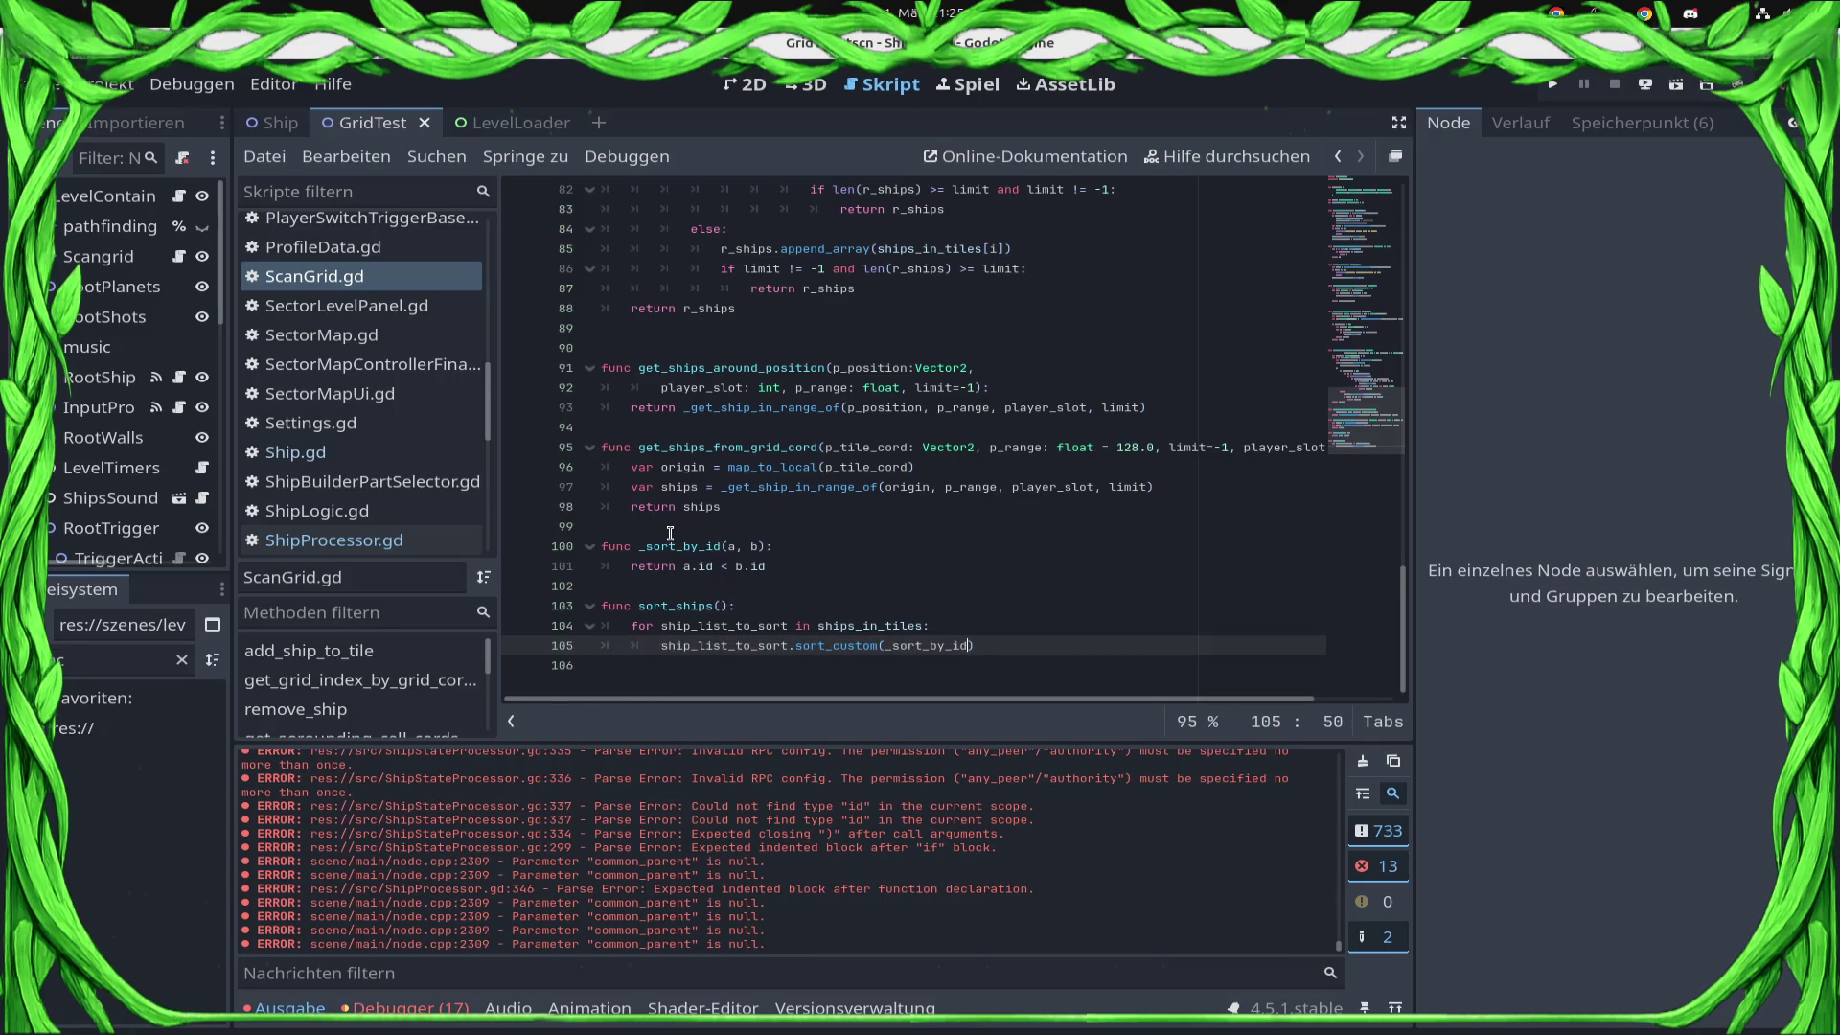
pyautogui.click(1552, 84)
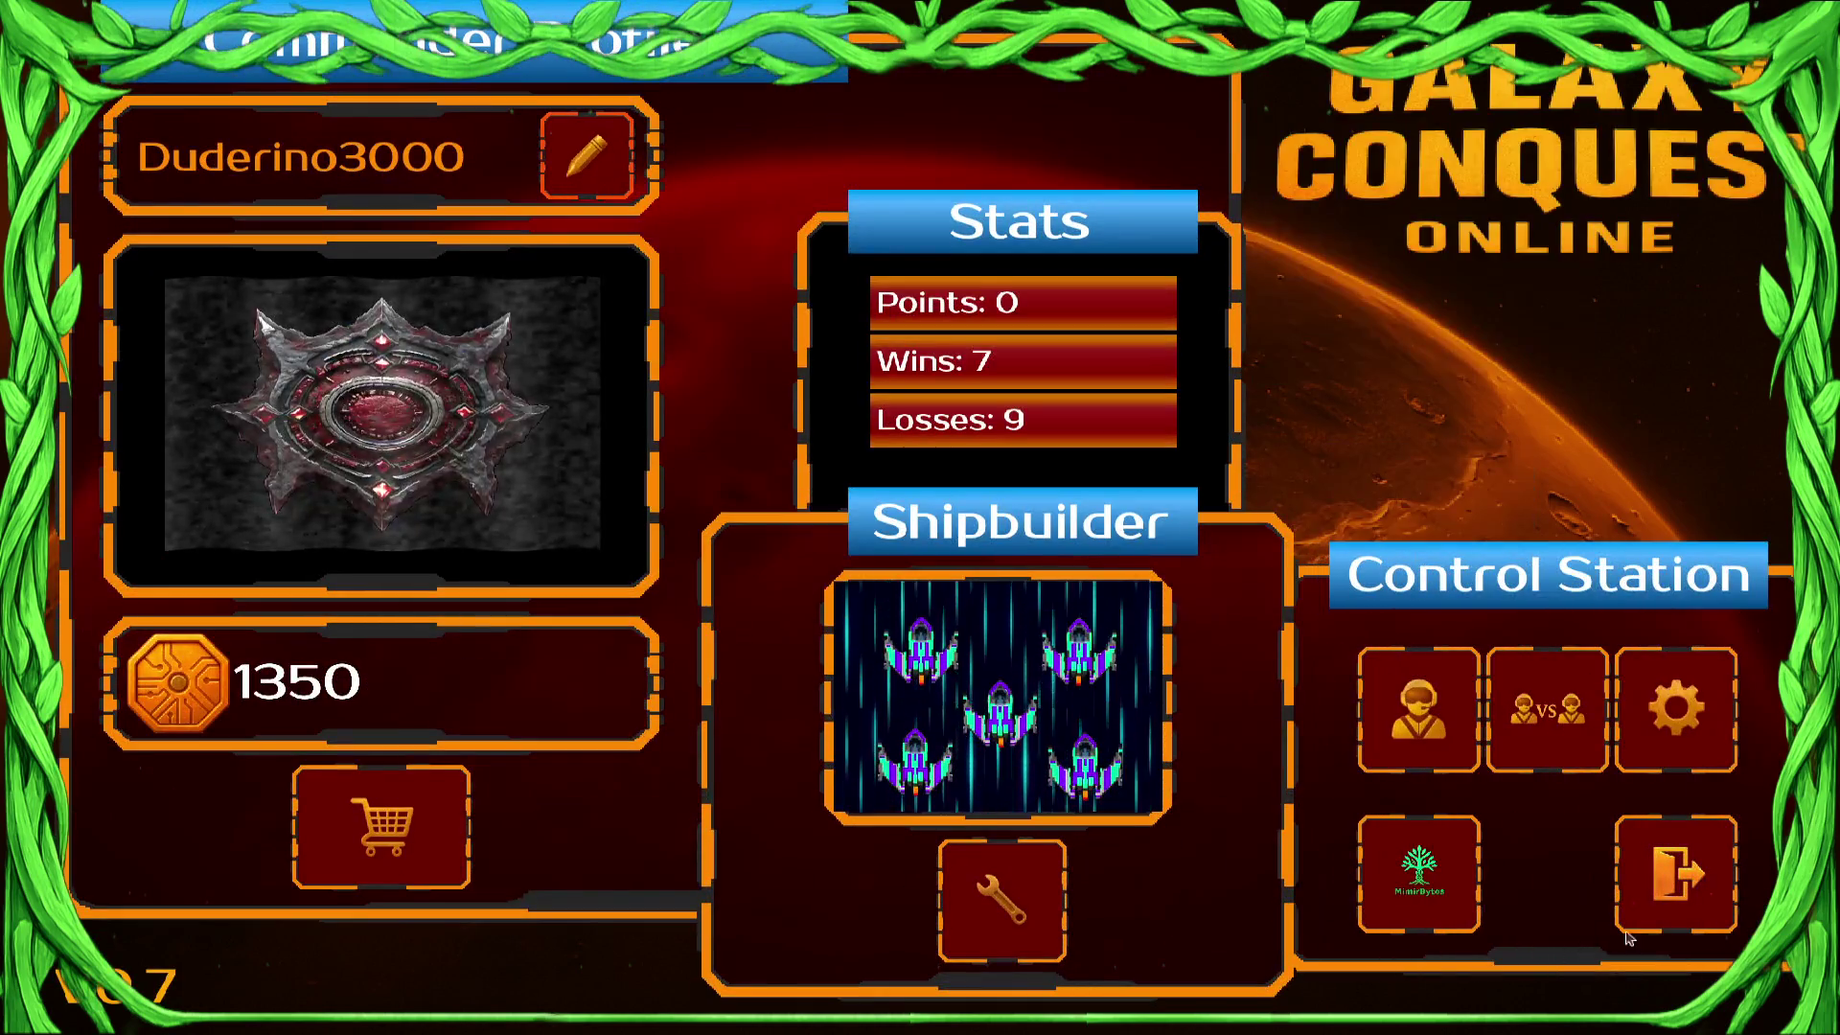
# Close the game, set 'levelloader' as the Main Run Argument, and launch the project.
pyautogui.click(1671, 874)
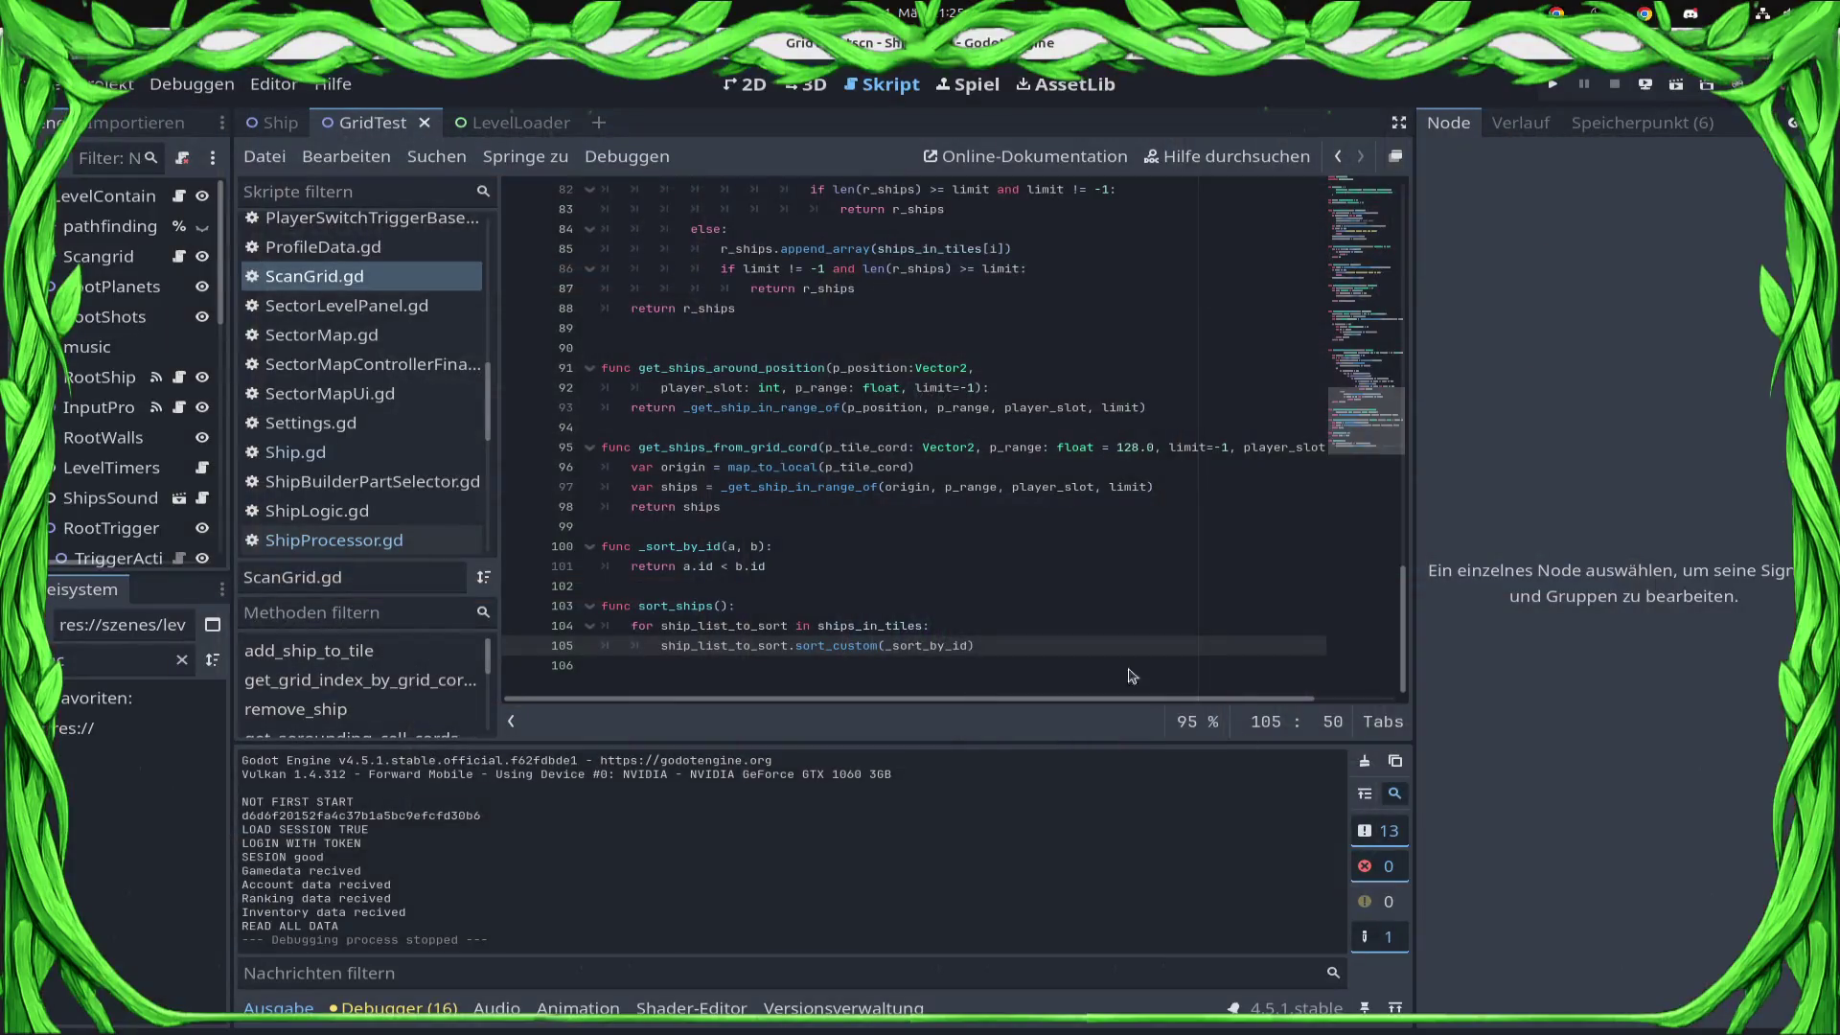
pyautogui.click(1131, 546)
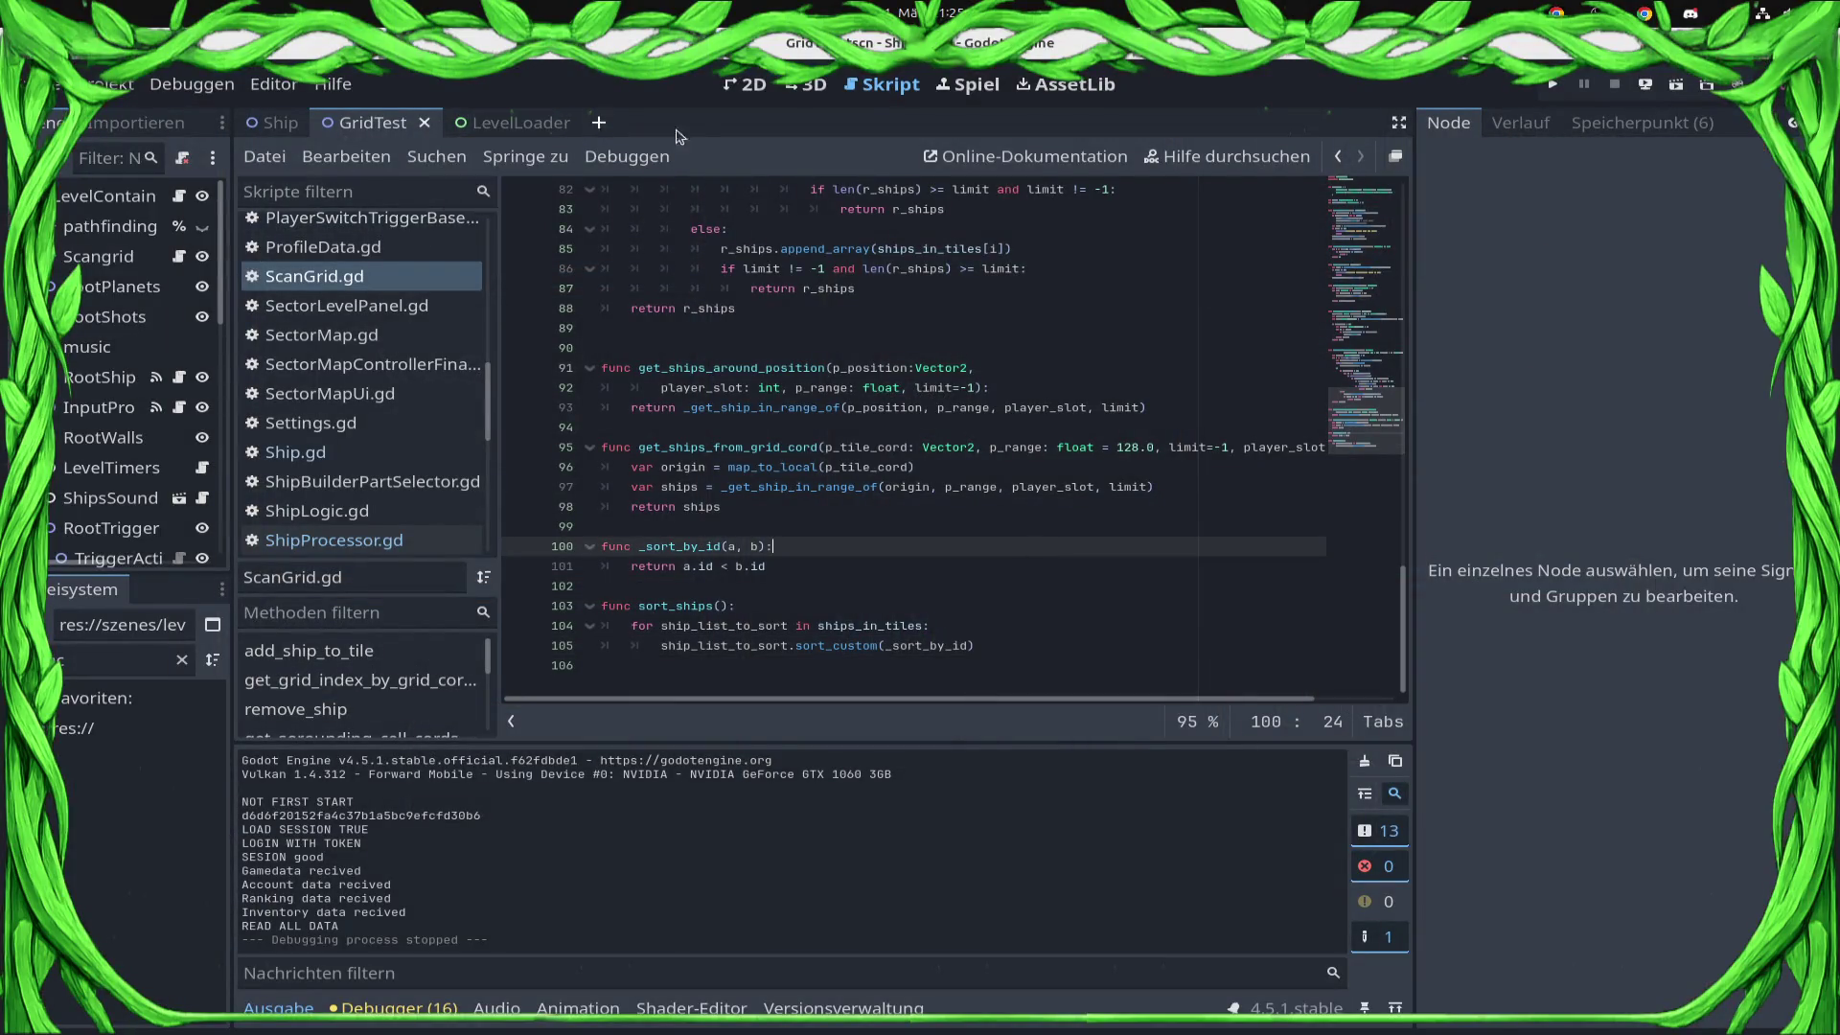
pyautogui.click(192, 84)
pyautogui.click(297, 441)
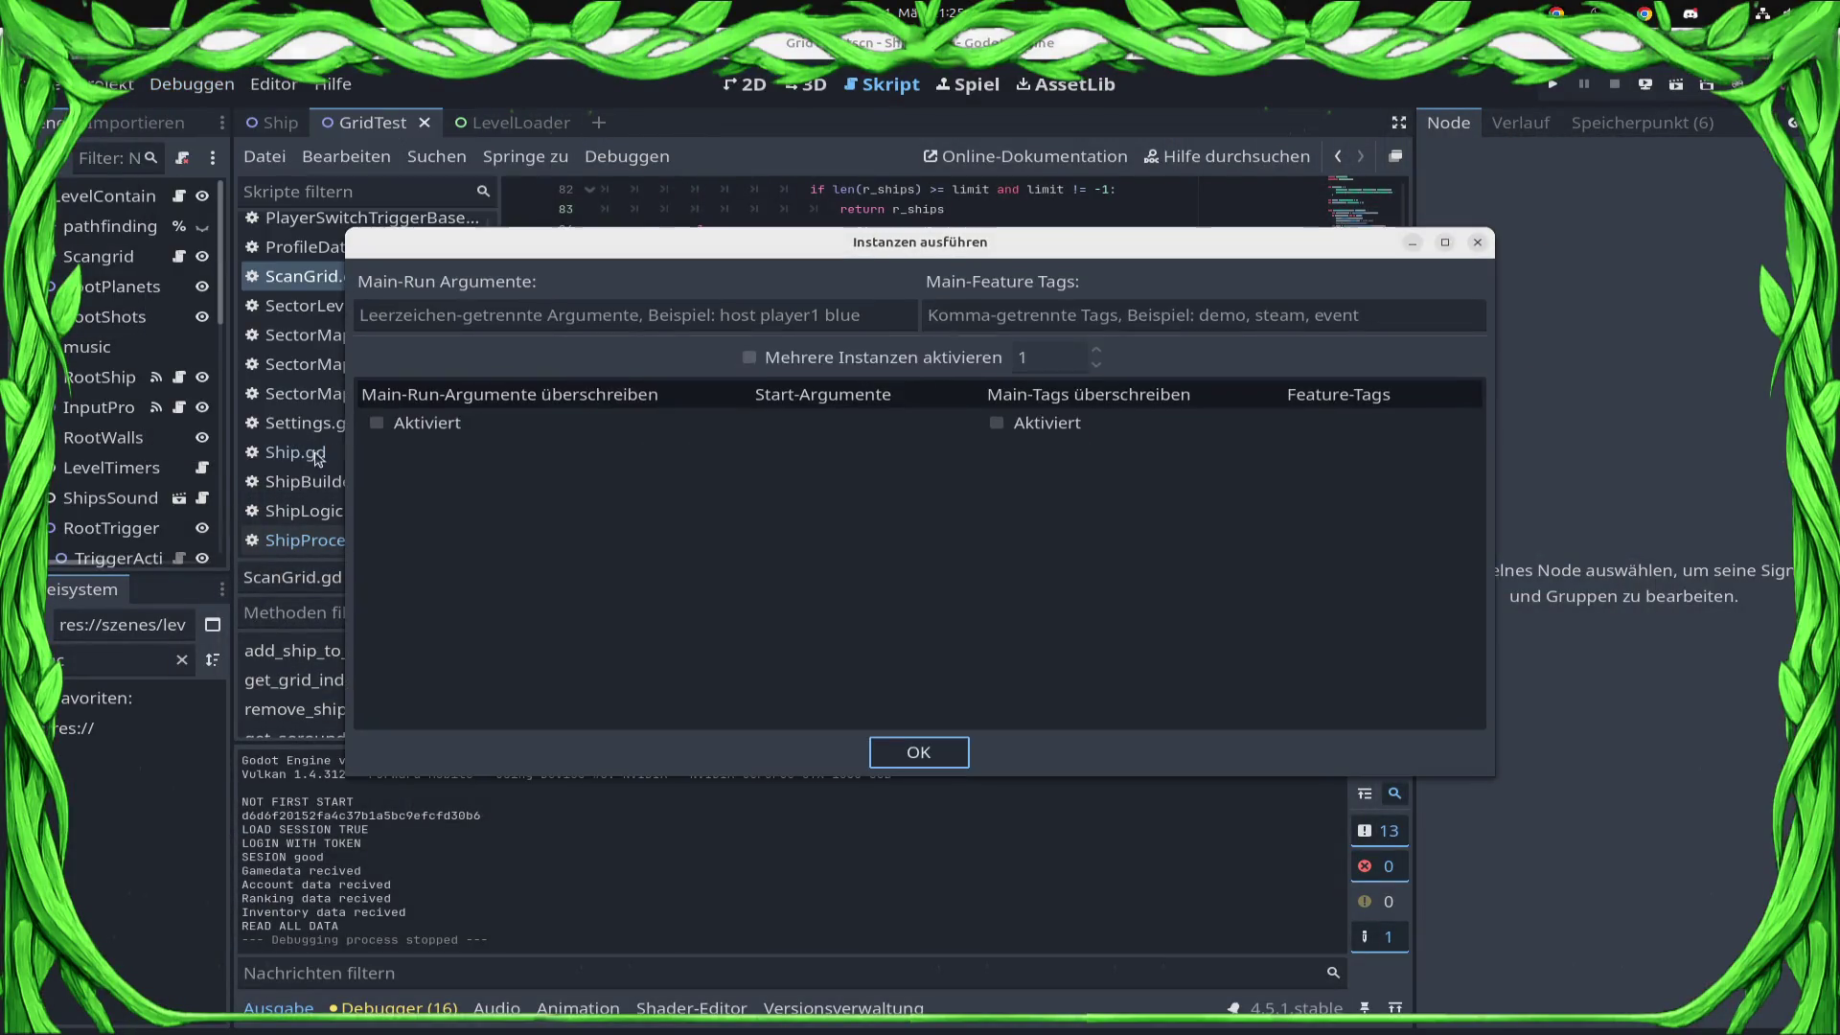
pyautogui.click(642, 326)
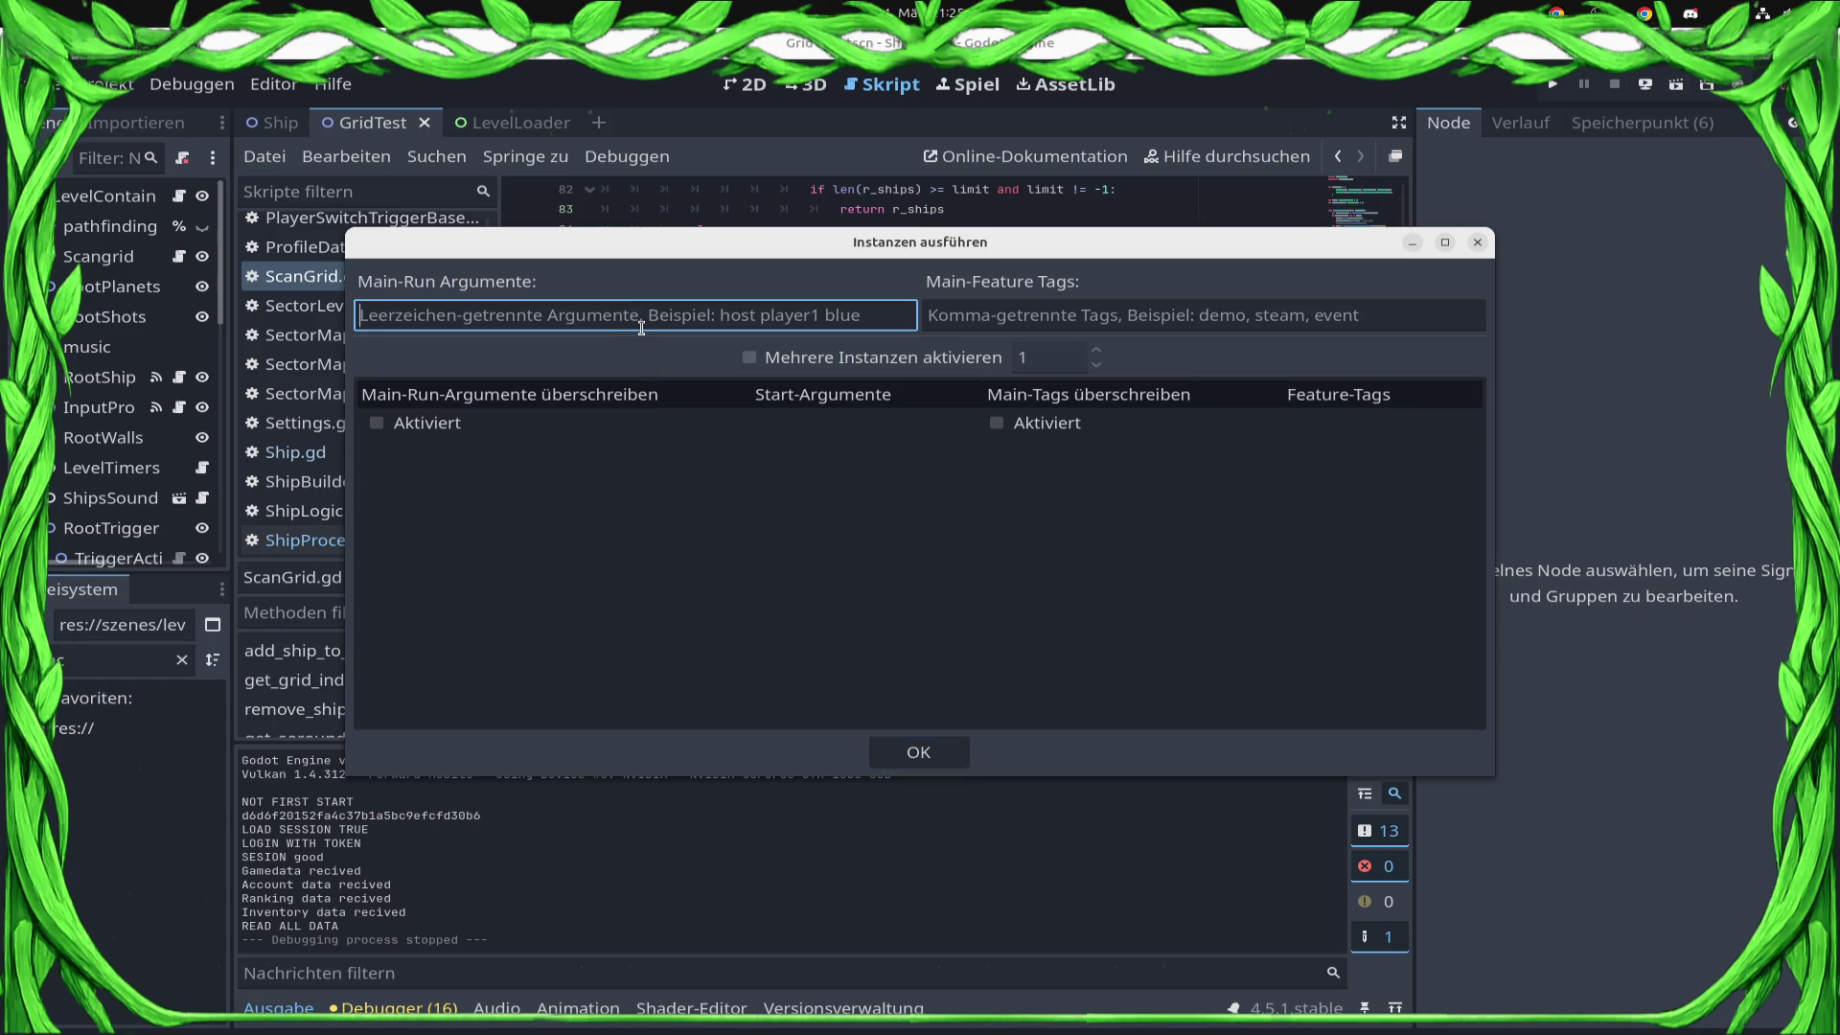
pyautogui.write('levelloader')
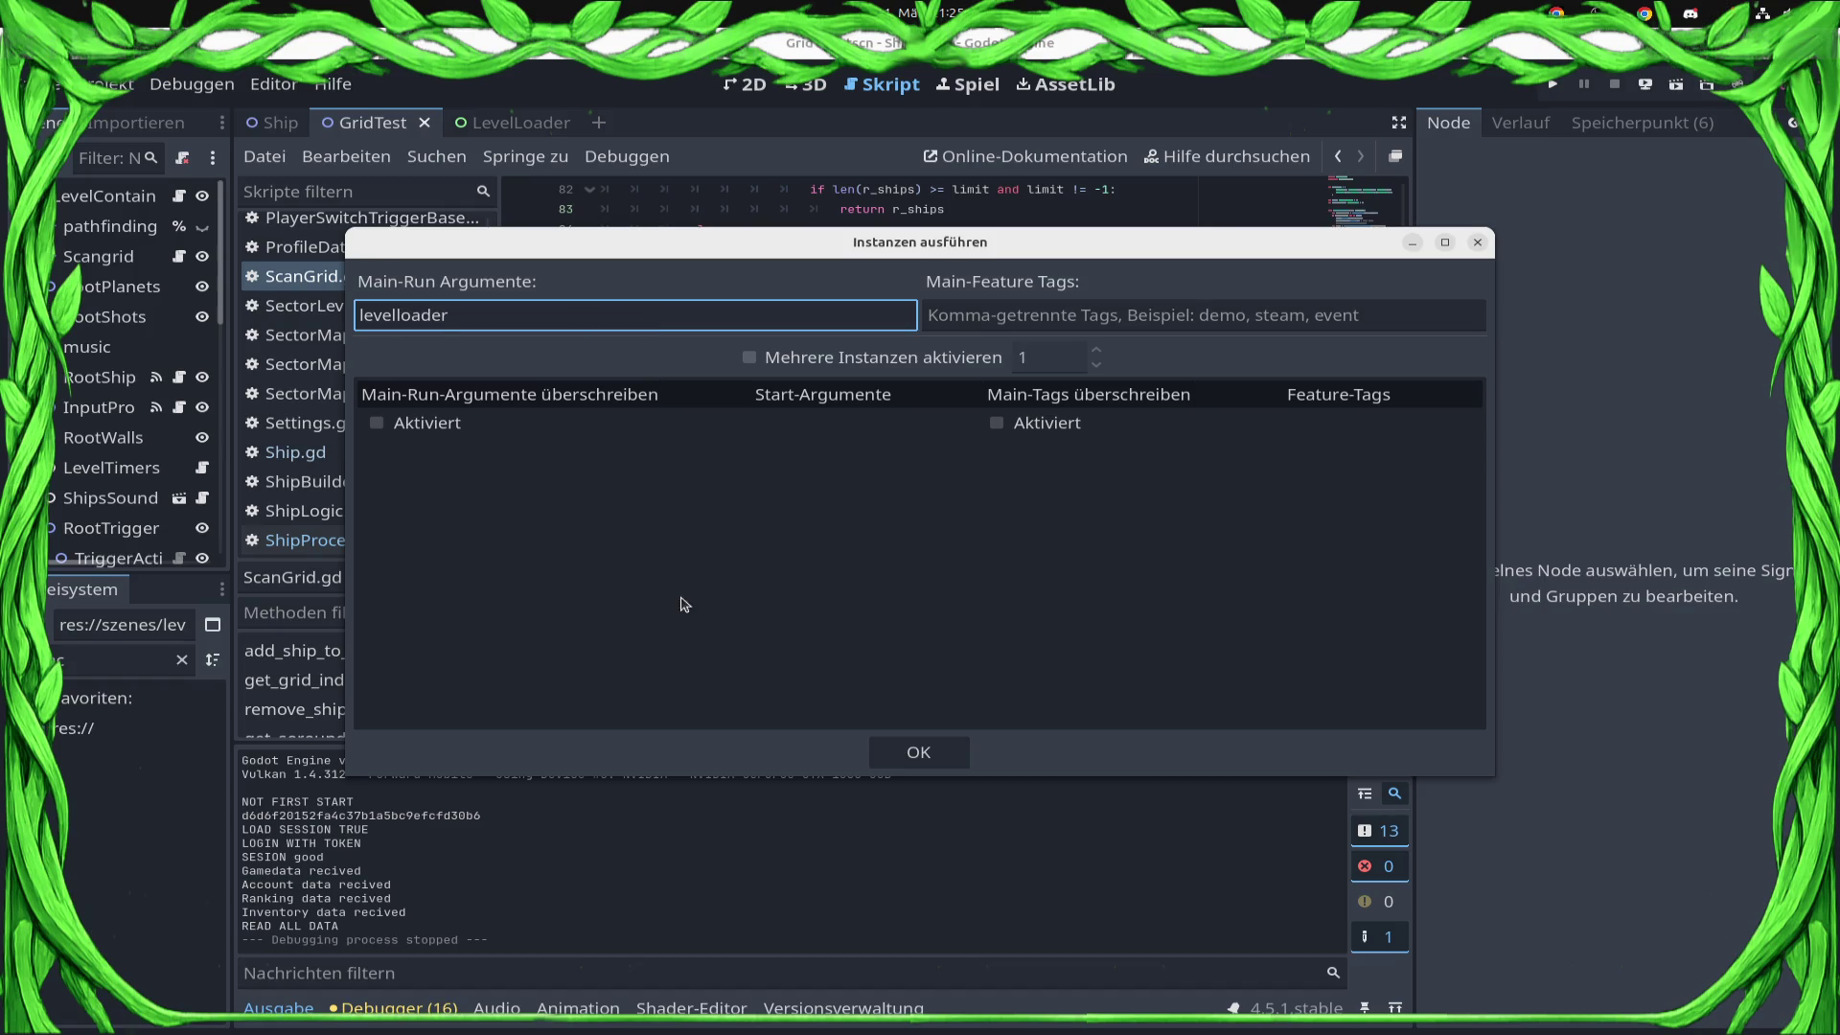
pyautogui.click(910, 754)
pyautogui.click(1553, 84)
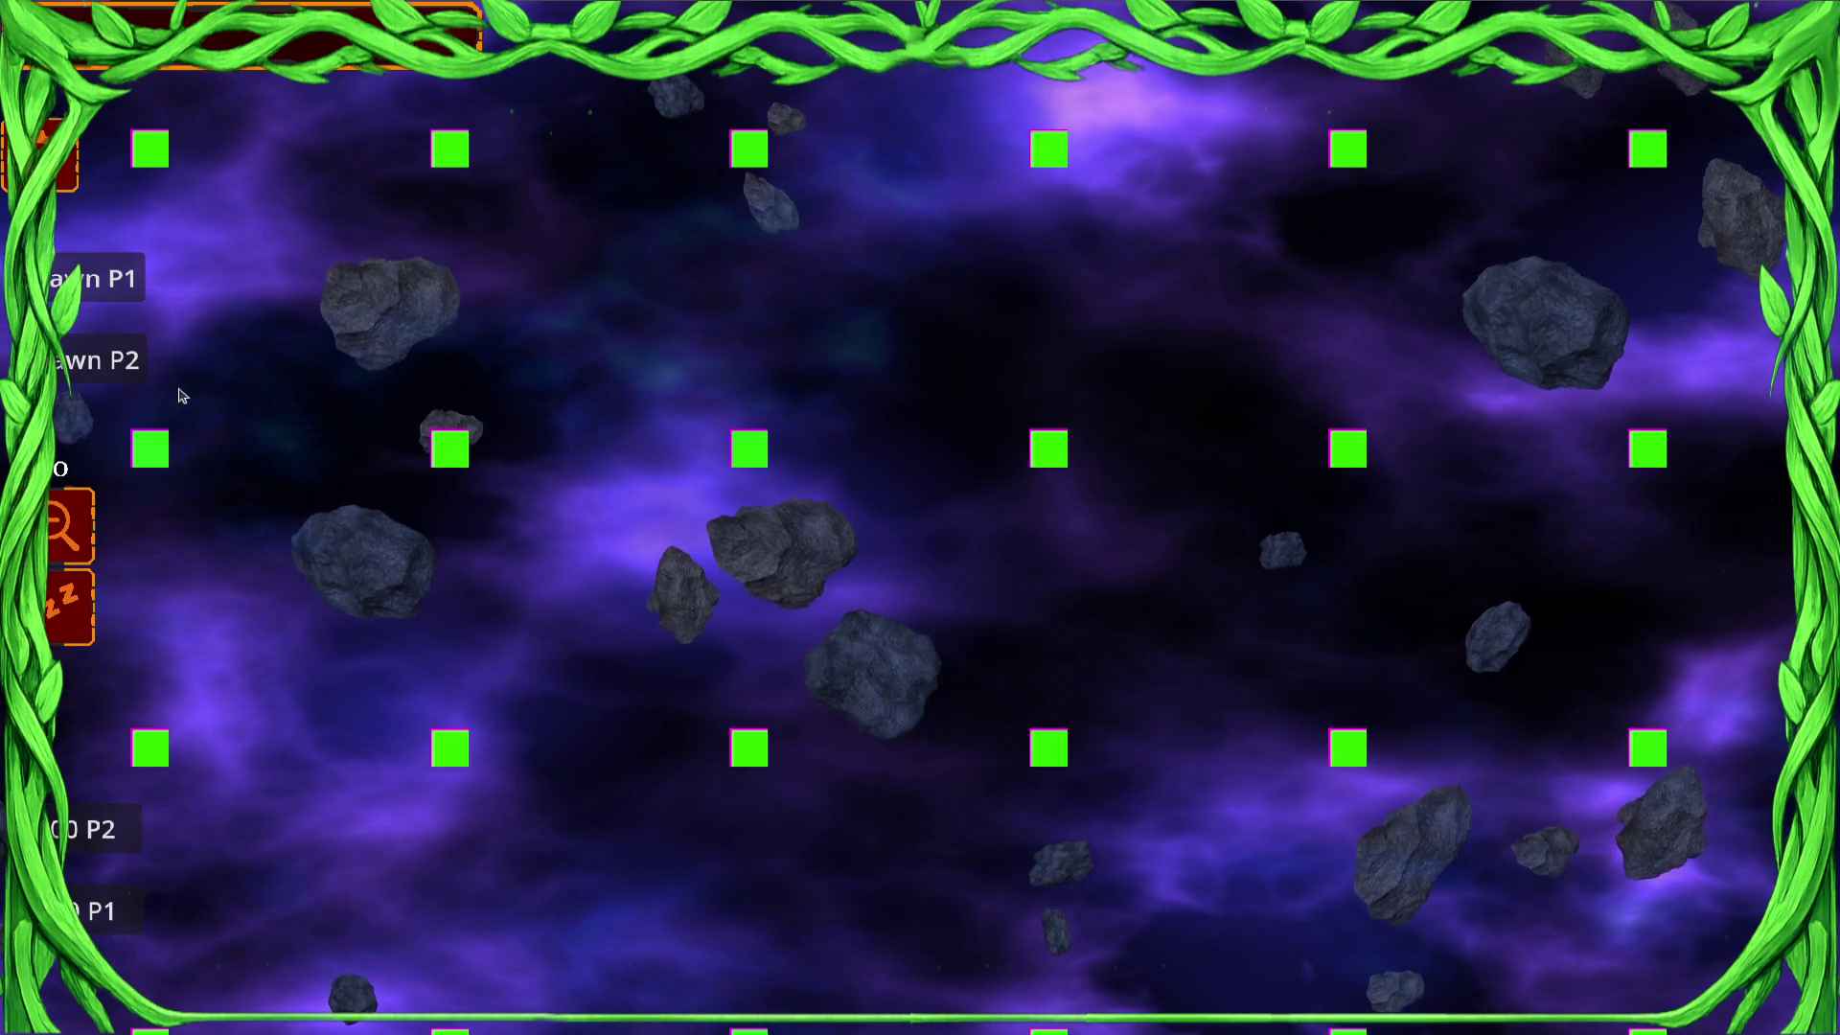
# Spawn the P2 and P1 alien swarms, then box-select the blue swarm and order it to move.
pyautogui.click(139, 830)
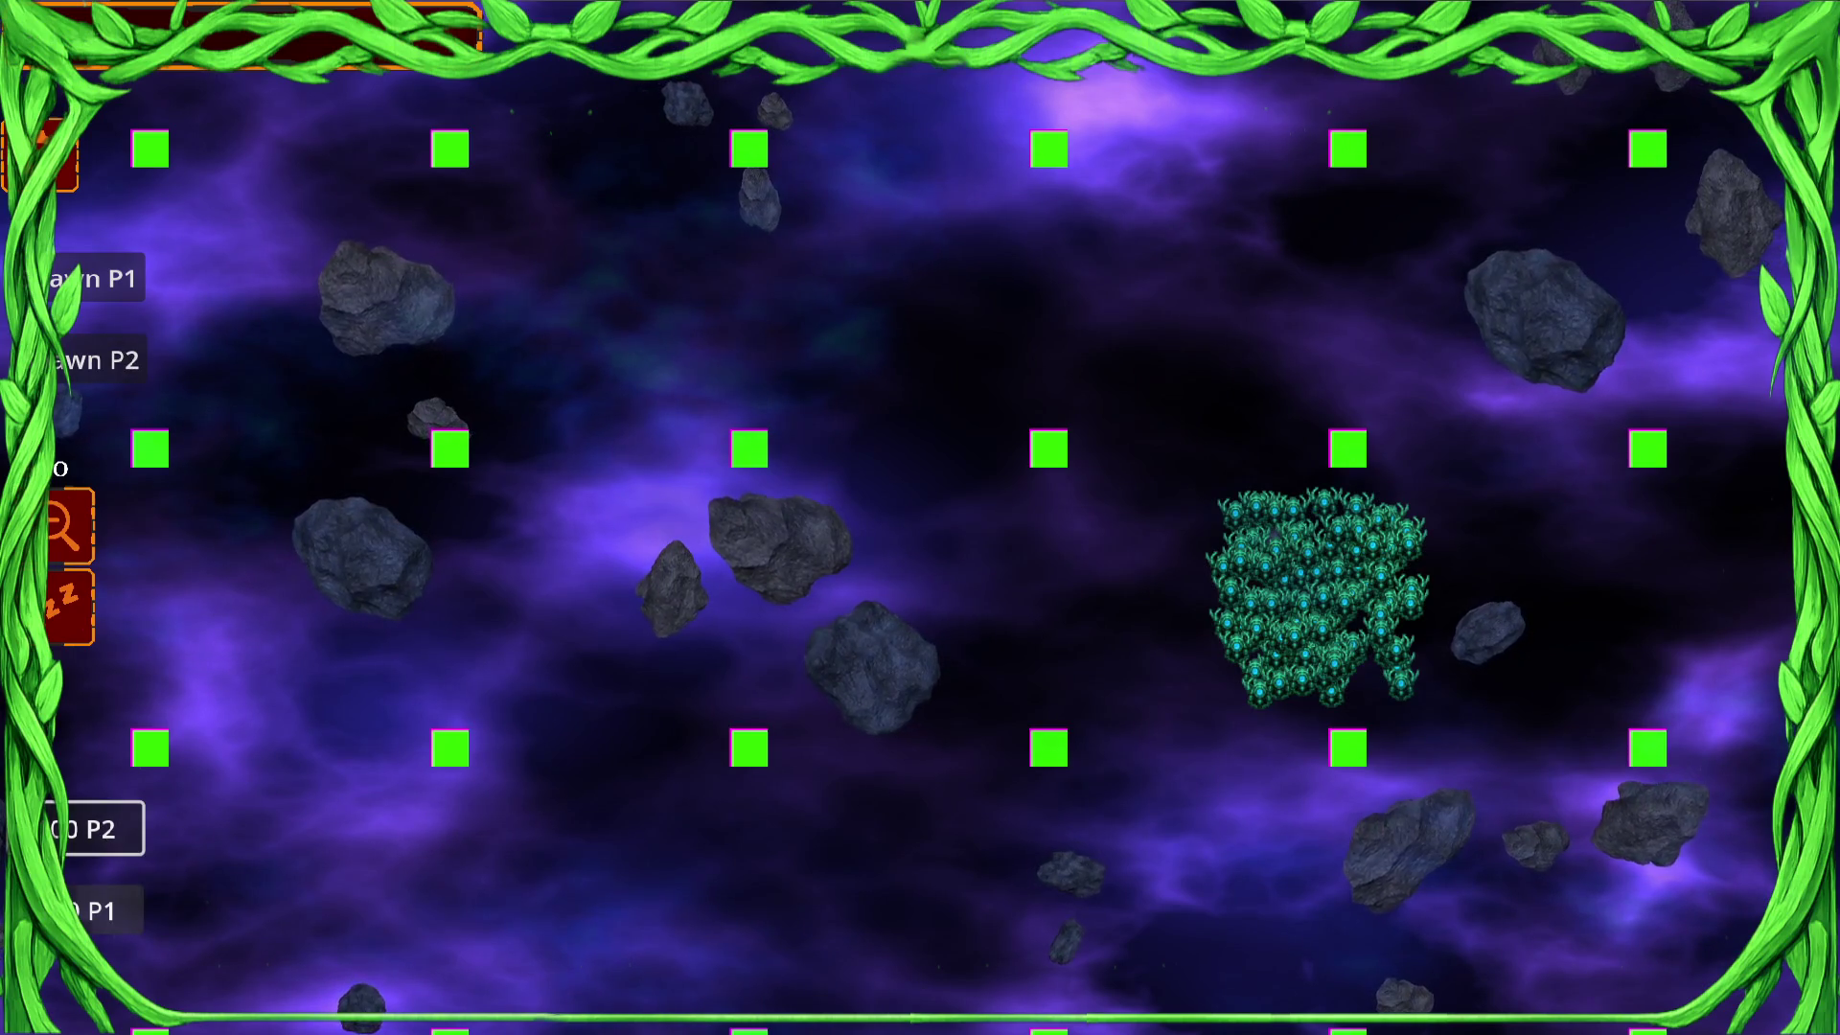
pyautogui.click(134, 910)
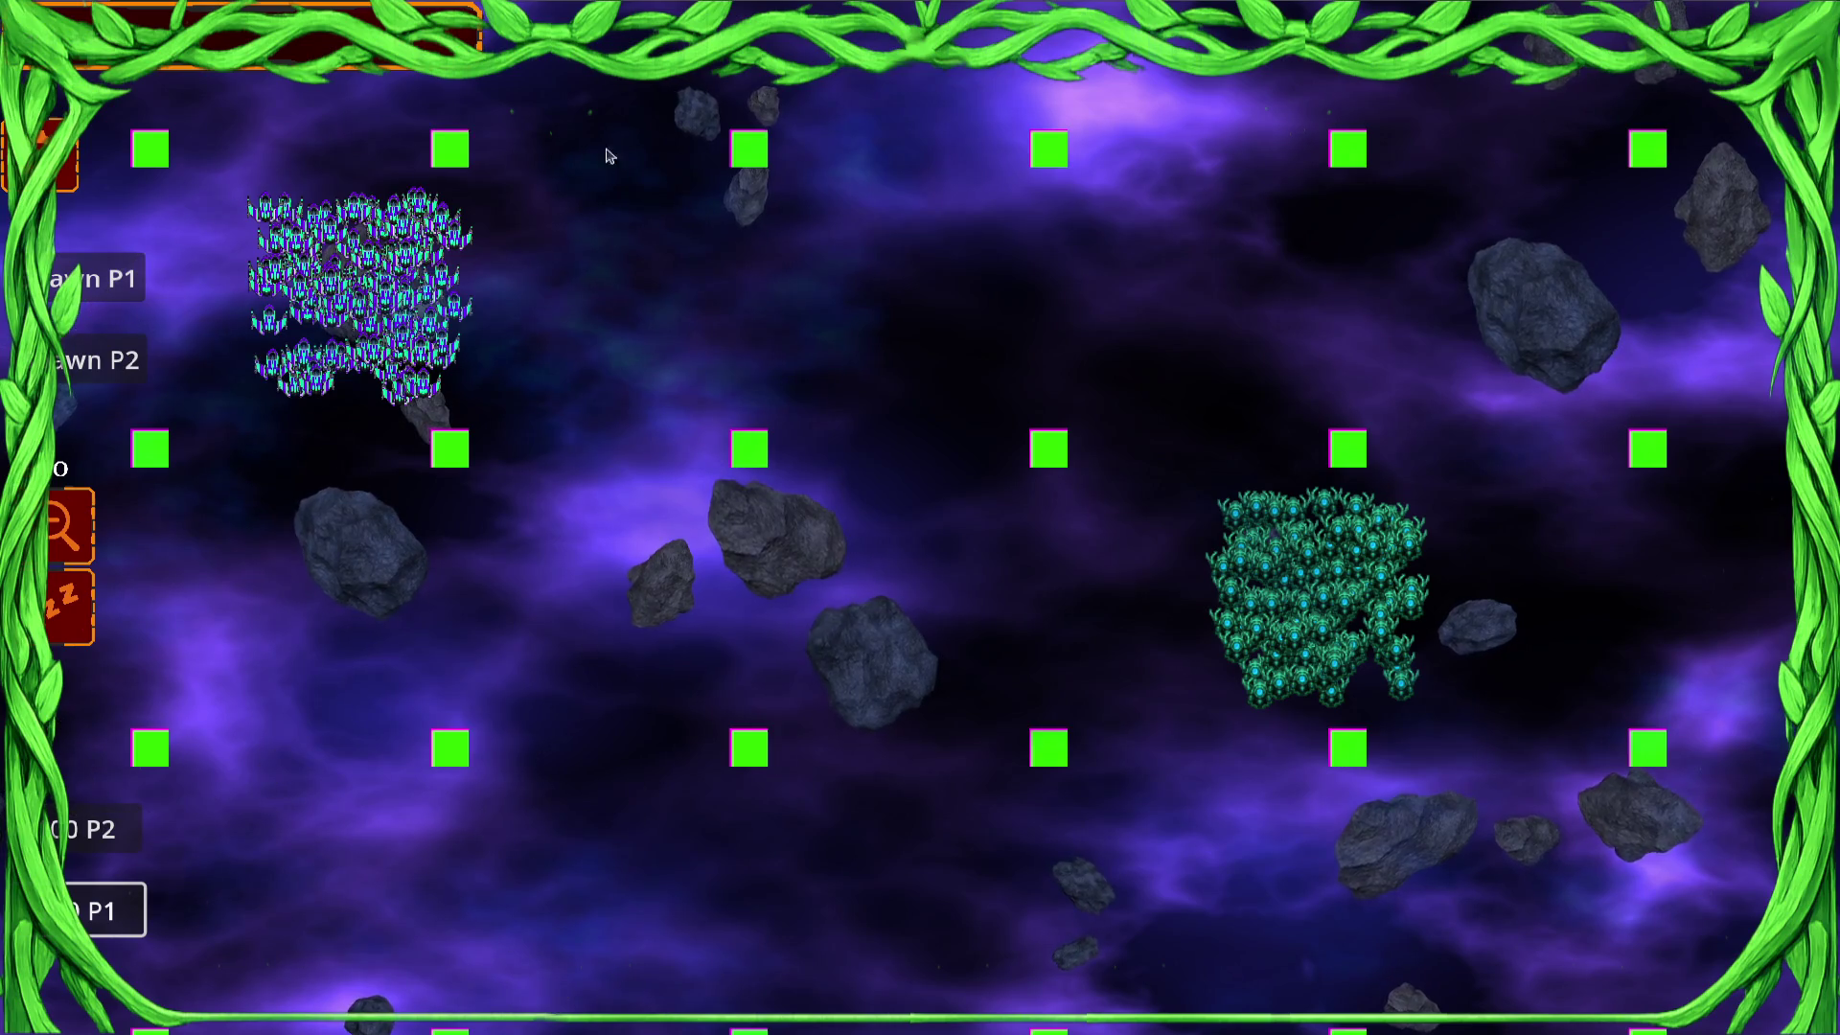
pyautogui.moveTo(521, 181); pyautogui.dragTo(240, 432)
pyautogui.rightClick(769, 467)
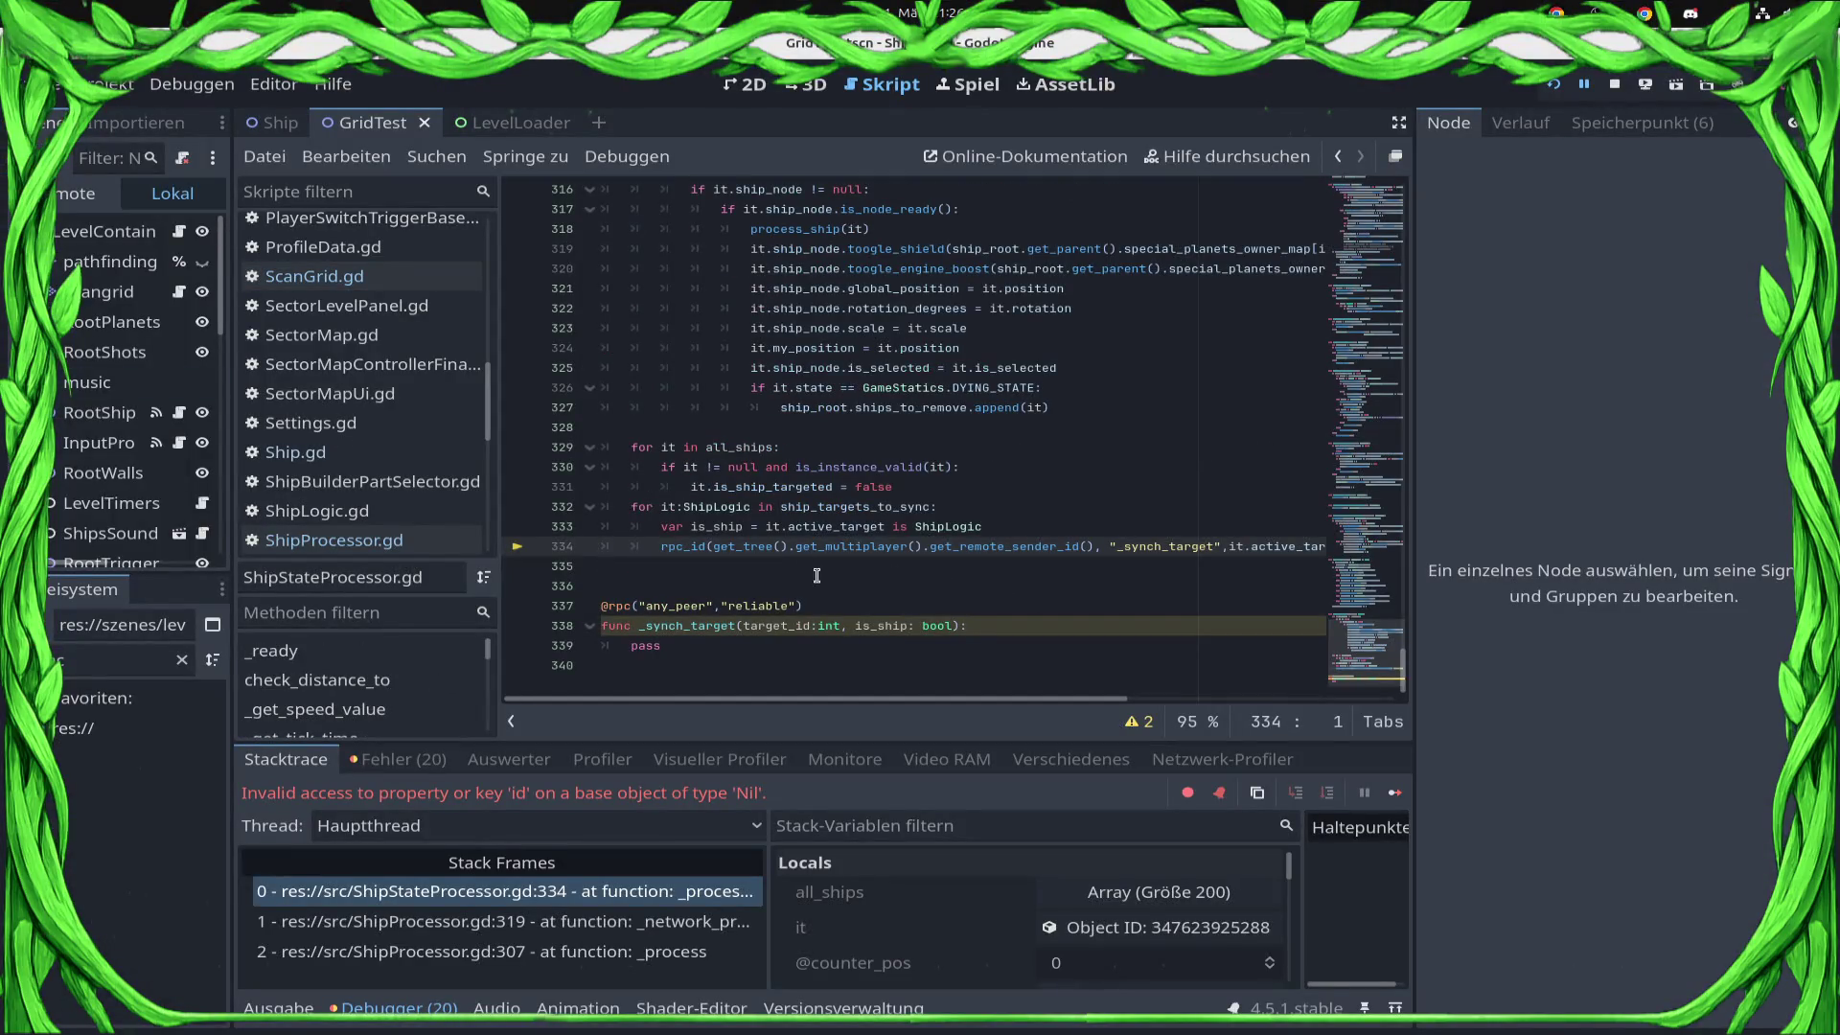
# Delete the target-sync loop on lines 332–334 and the _synch_target RPC function.
pyautogui.press('Up')
pyautogui.press('Up')
pyautogui.hotkey('shift', 'Down')
pyautogui.hotkey('shift', 'Down')
pyautogui.hotkey('shift', 'End')
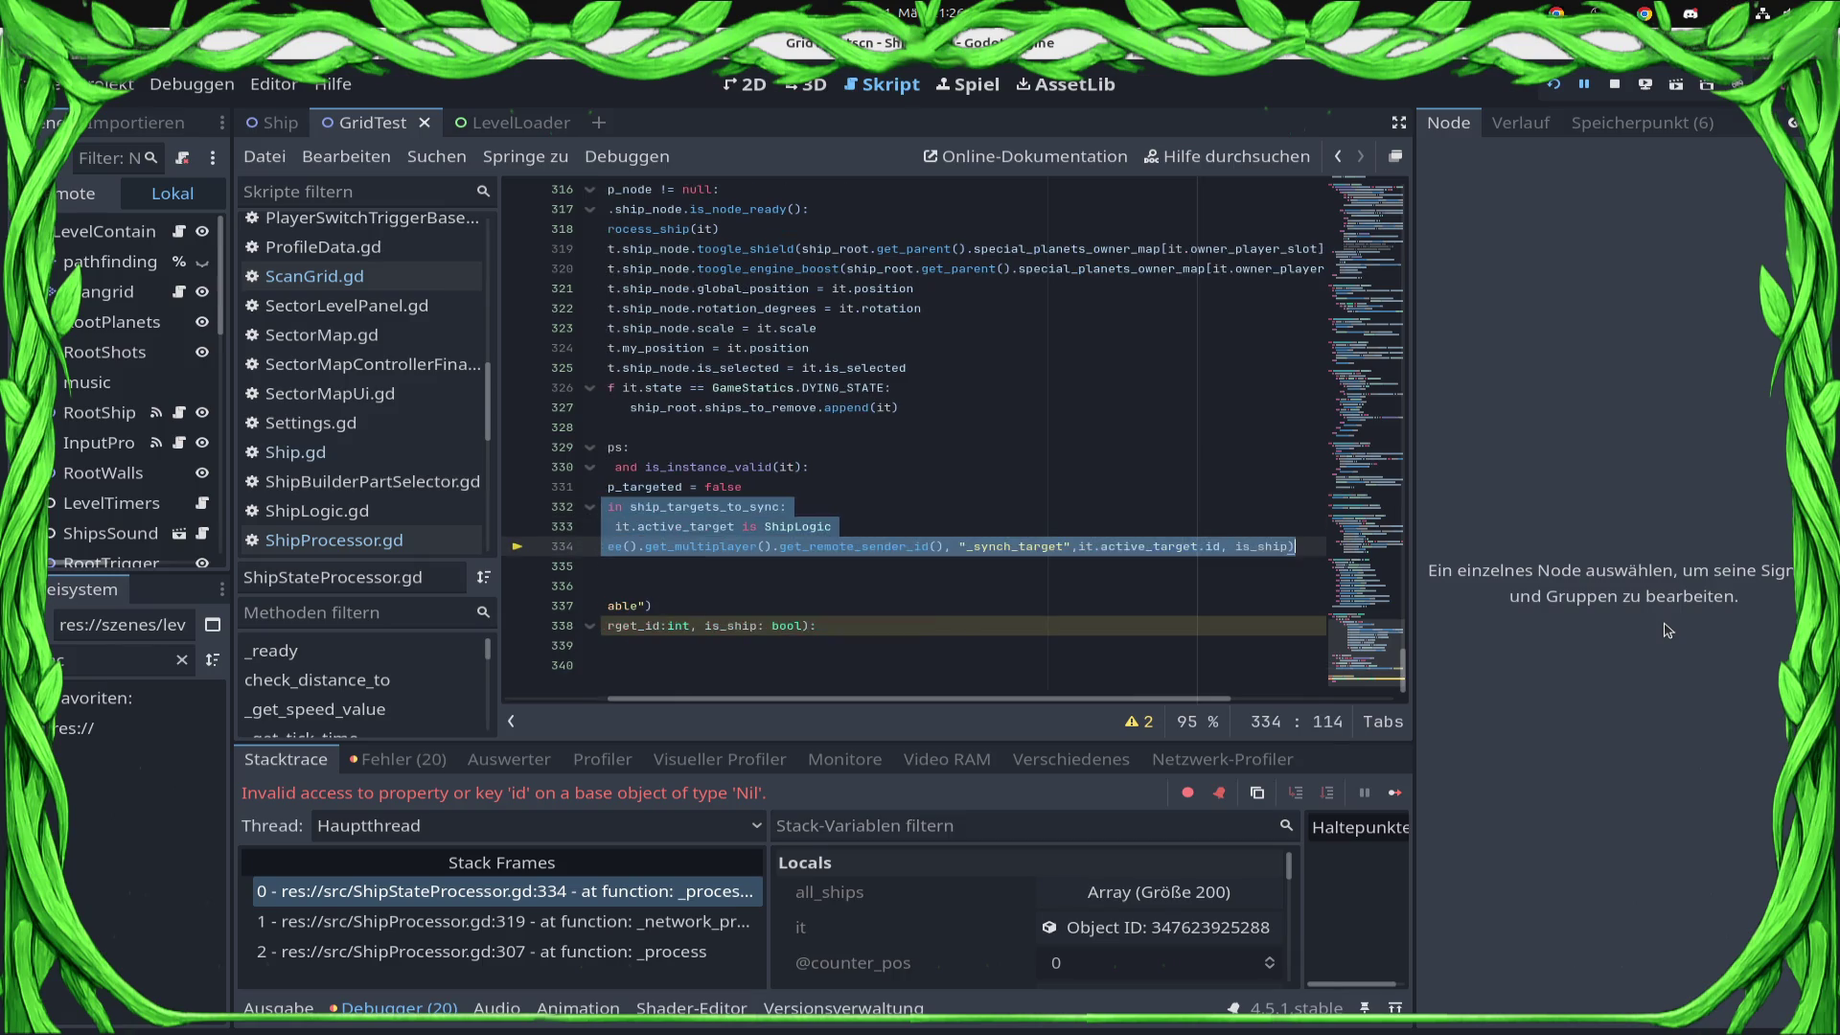
pyautogui.press('Delete')
pyautogui.press('Down')
pyautogui.press('Down')
pyautogui.press('Down')
pyautogui.hotkey('shift', 'Down')
pyautogui.hotkey('shift', 'Down')
pyautogui.hotkey('shift', 'Down')
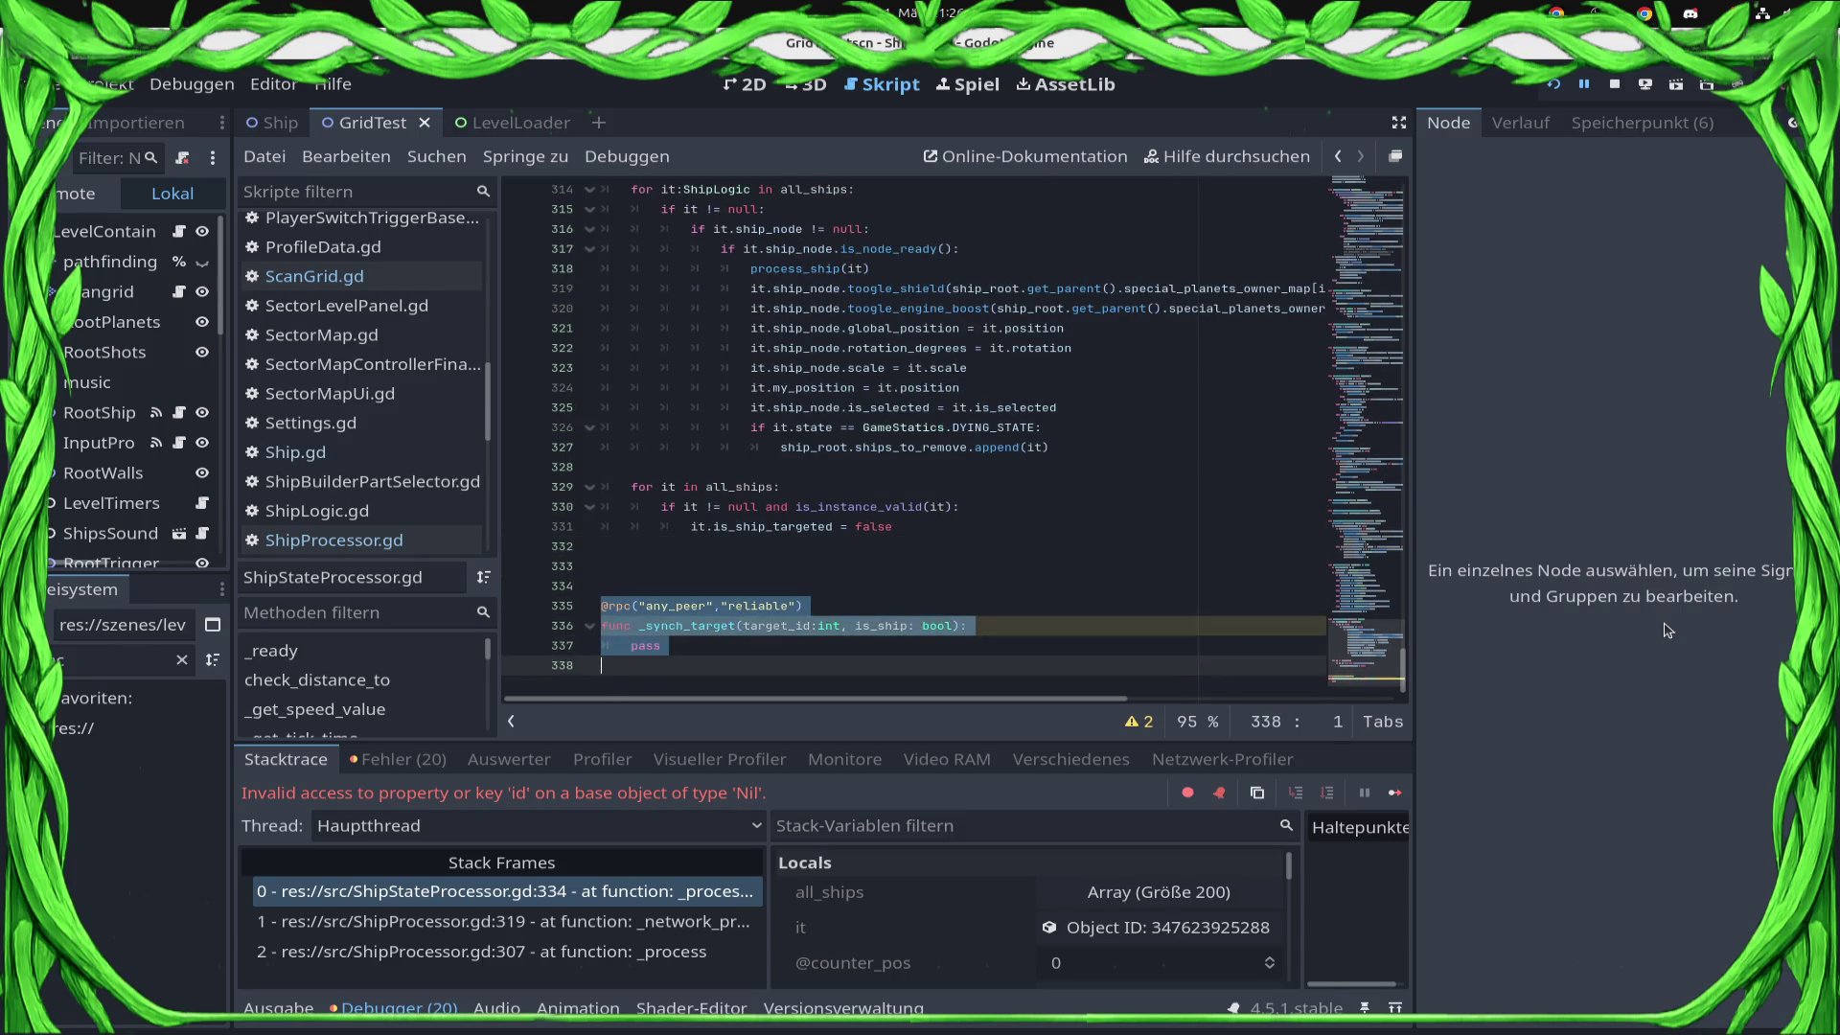
pyautogui.press('BackSpace')
pyautogui.press('BackSpace')
pyautogui.press('BackSpace')
# Restore 'false' in it.is_ship_targeted = false, save, and stop the running game.
pyautogui.hotkey('ctrl', 's')
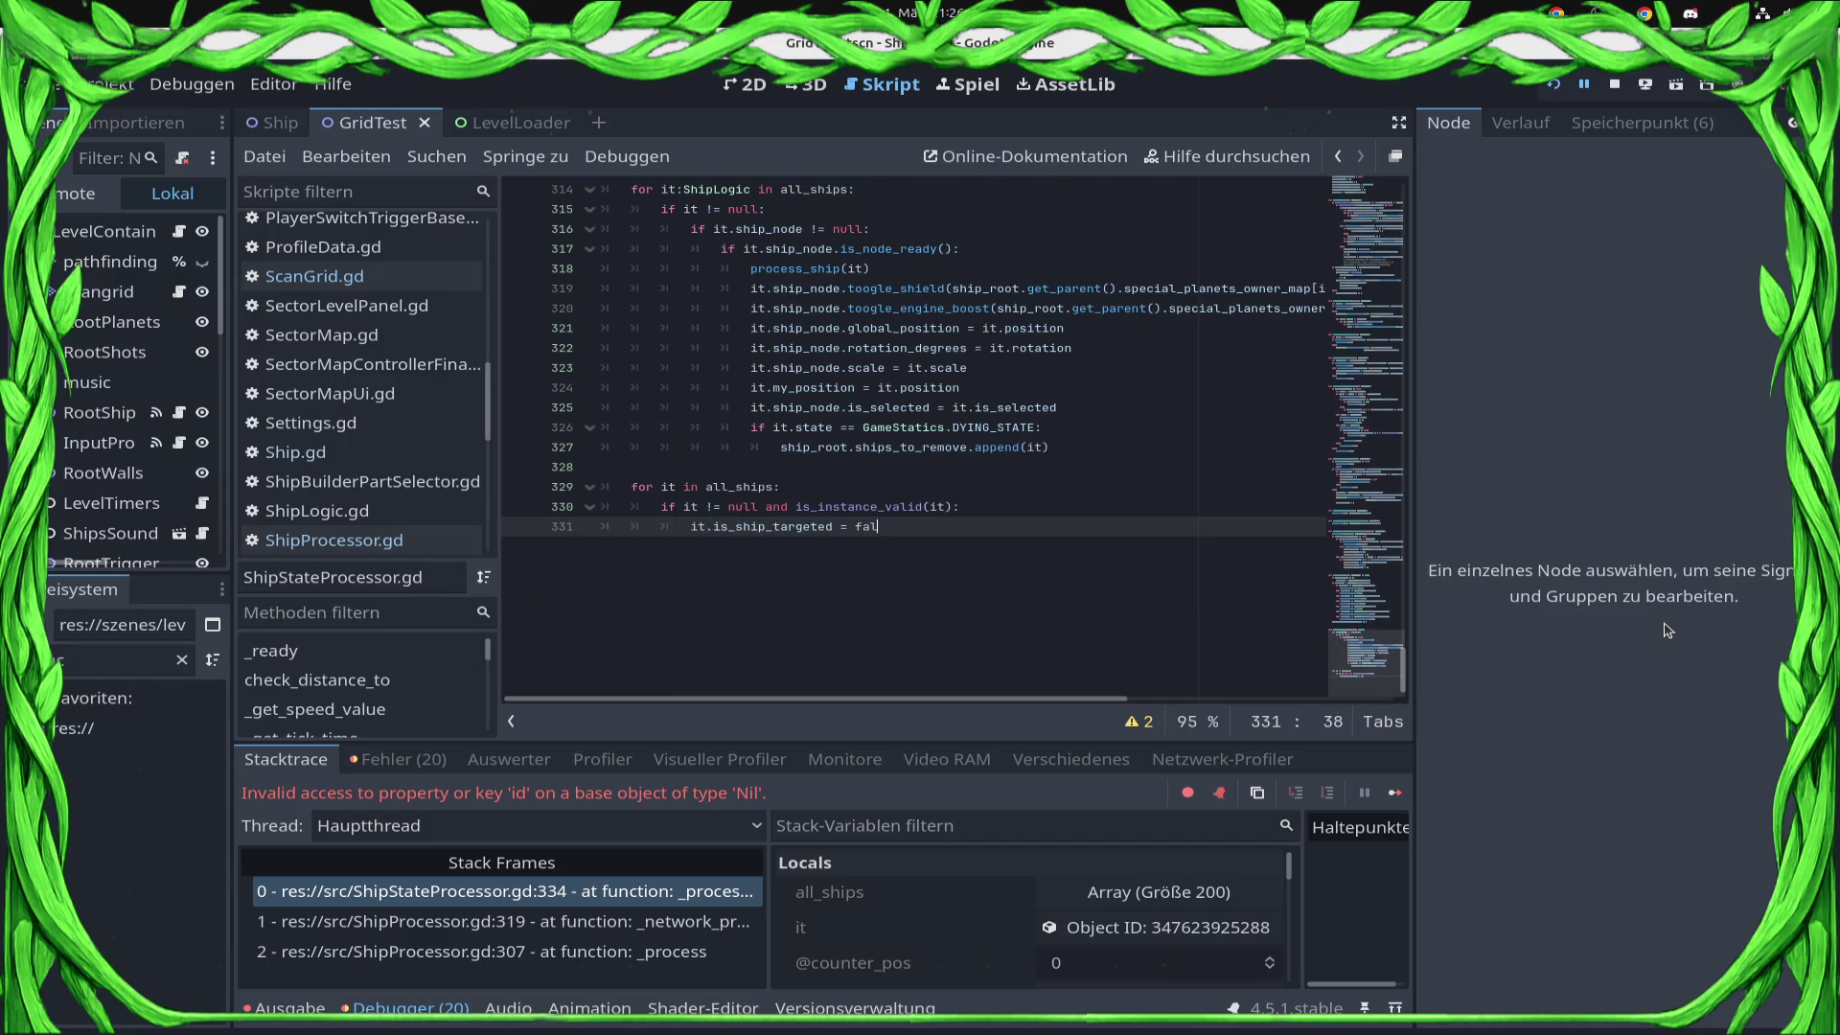
pyautogui.write('s')
pyautogui.hotkey('ctrl', 's')
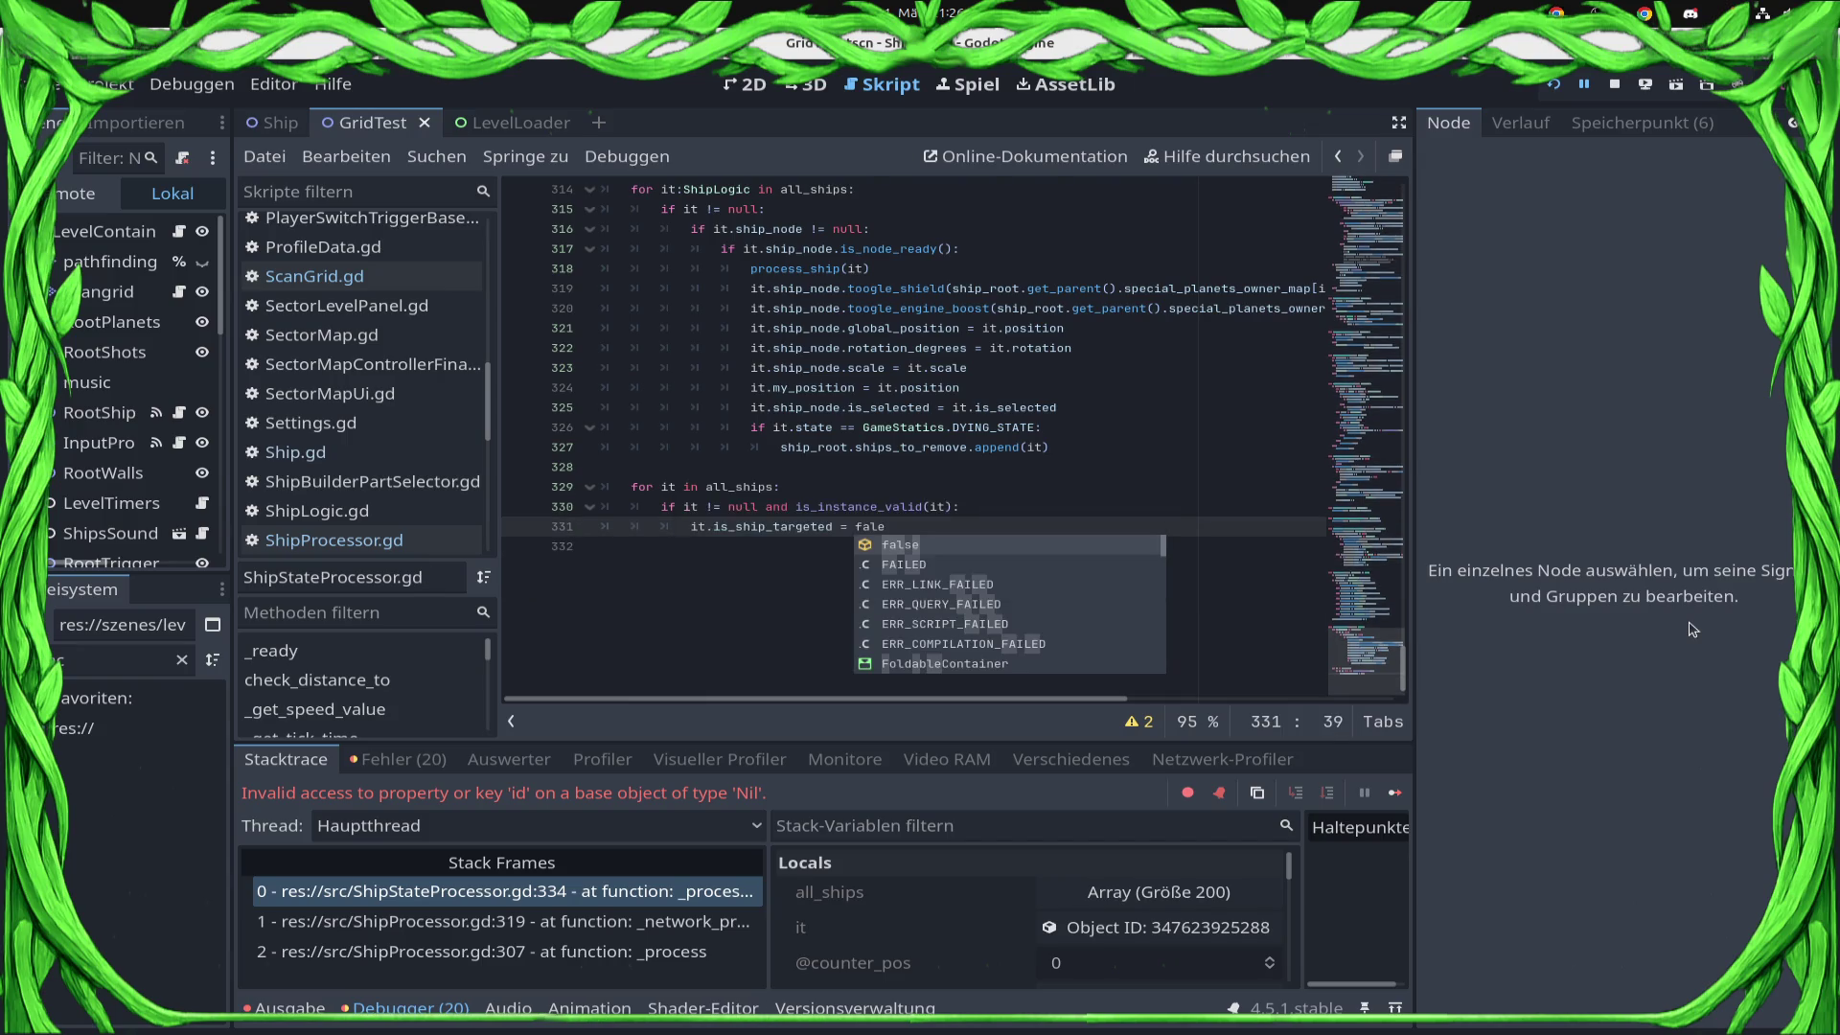
pyautogui.write('e')
pyautogui.hotkey('ctrl', 's')
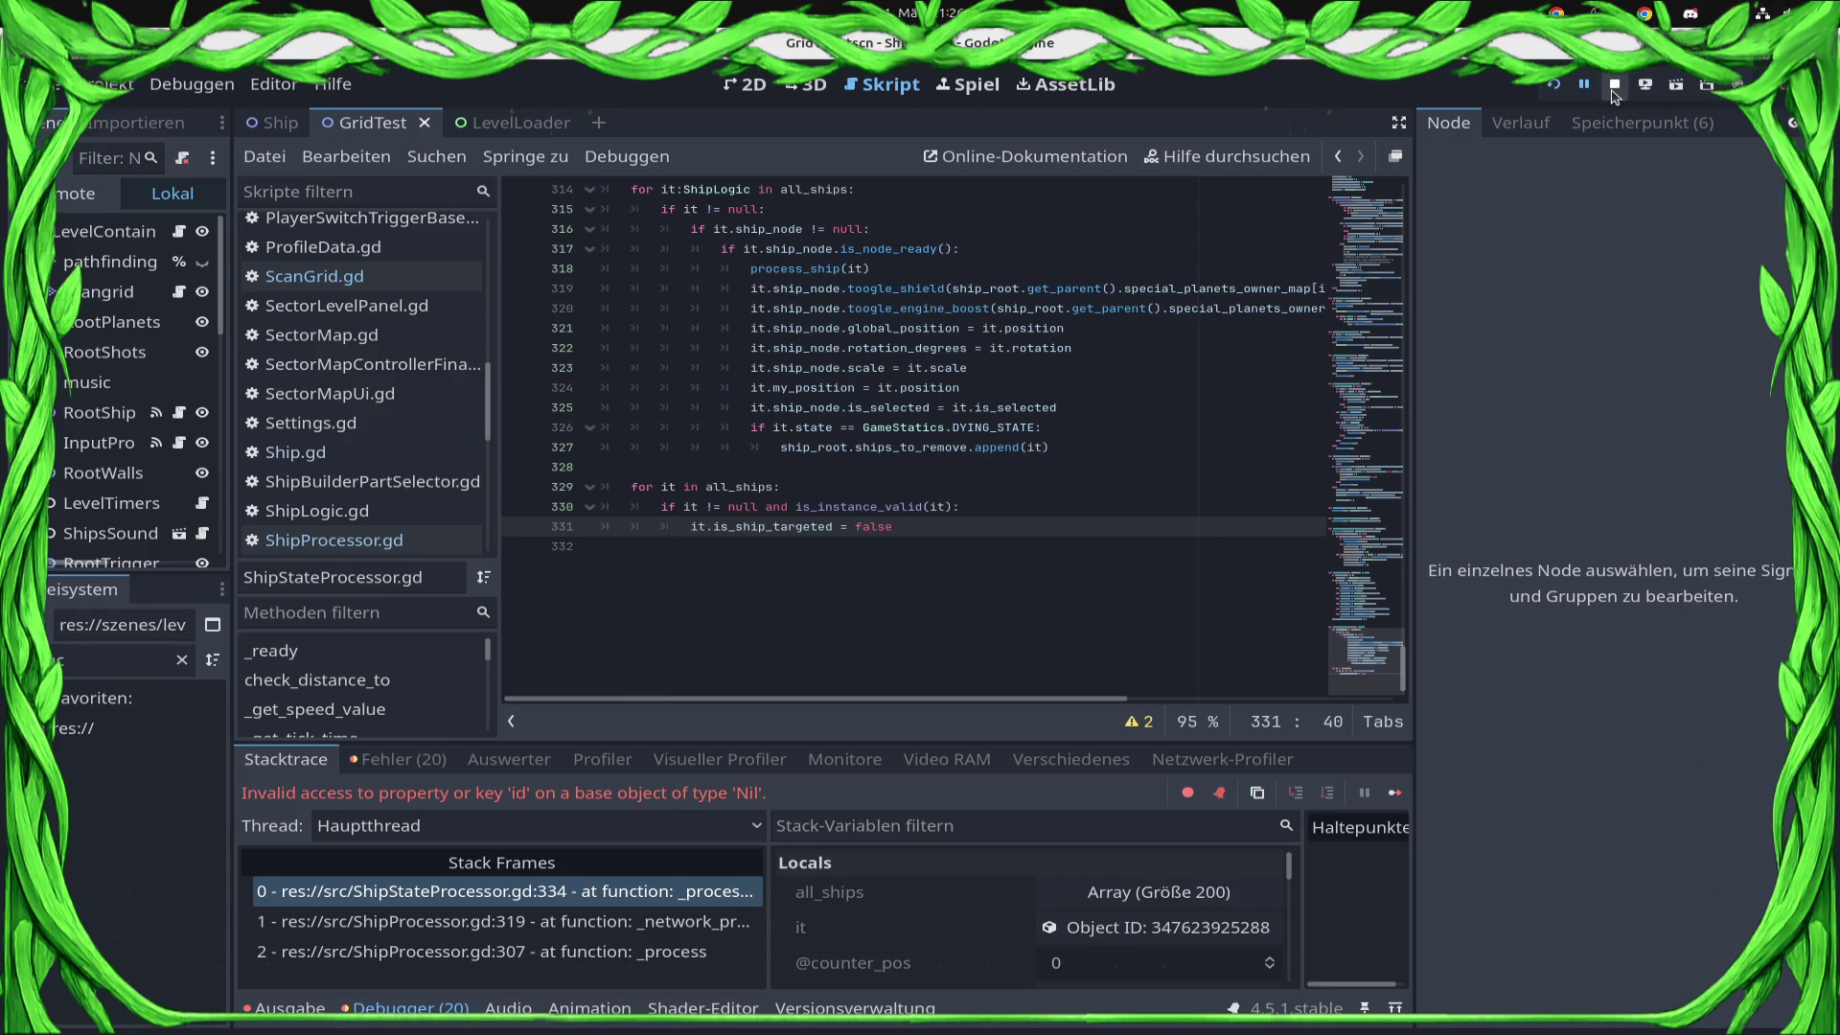
pyautogui.click(1614, 84)
# Relaunch the level and spawn the green P2 and blue P1 swarms.
pyautogui.click(1553, 85)
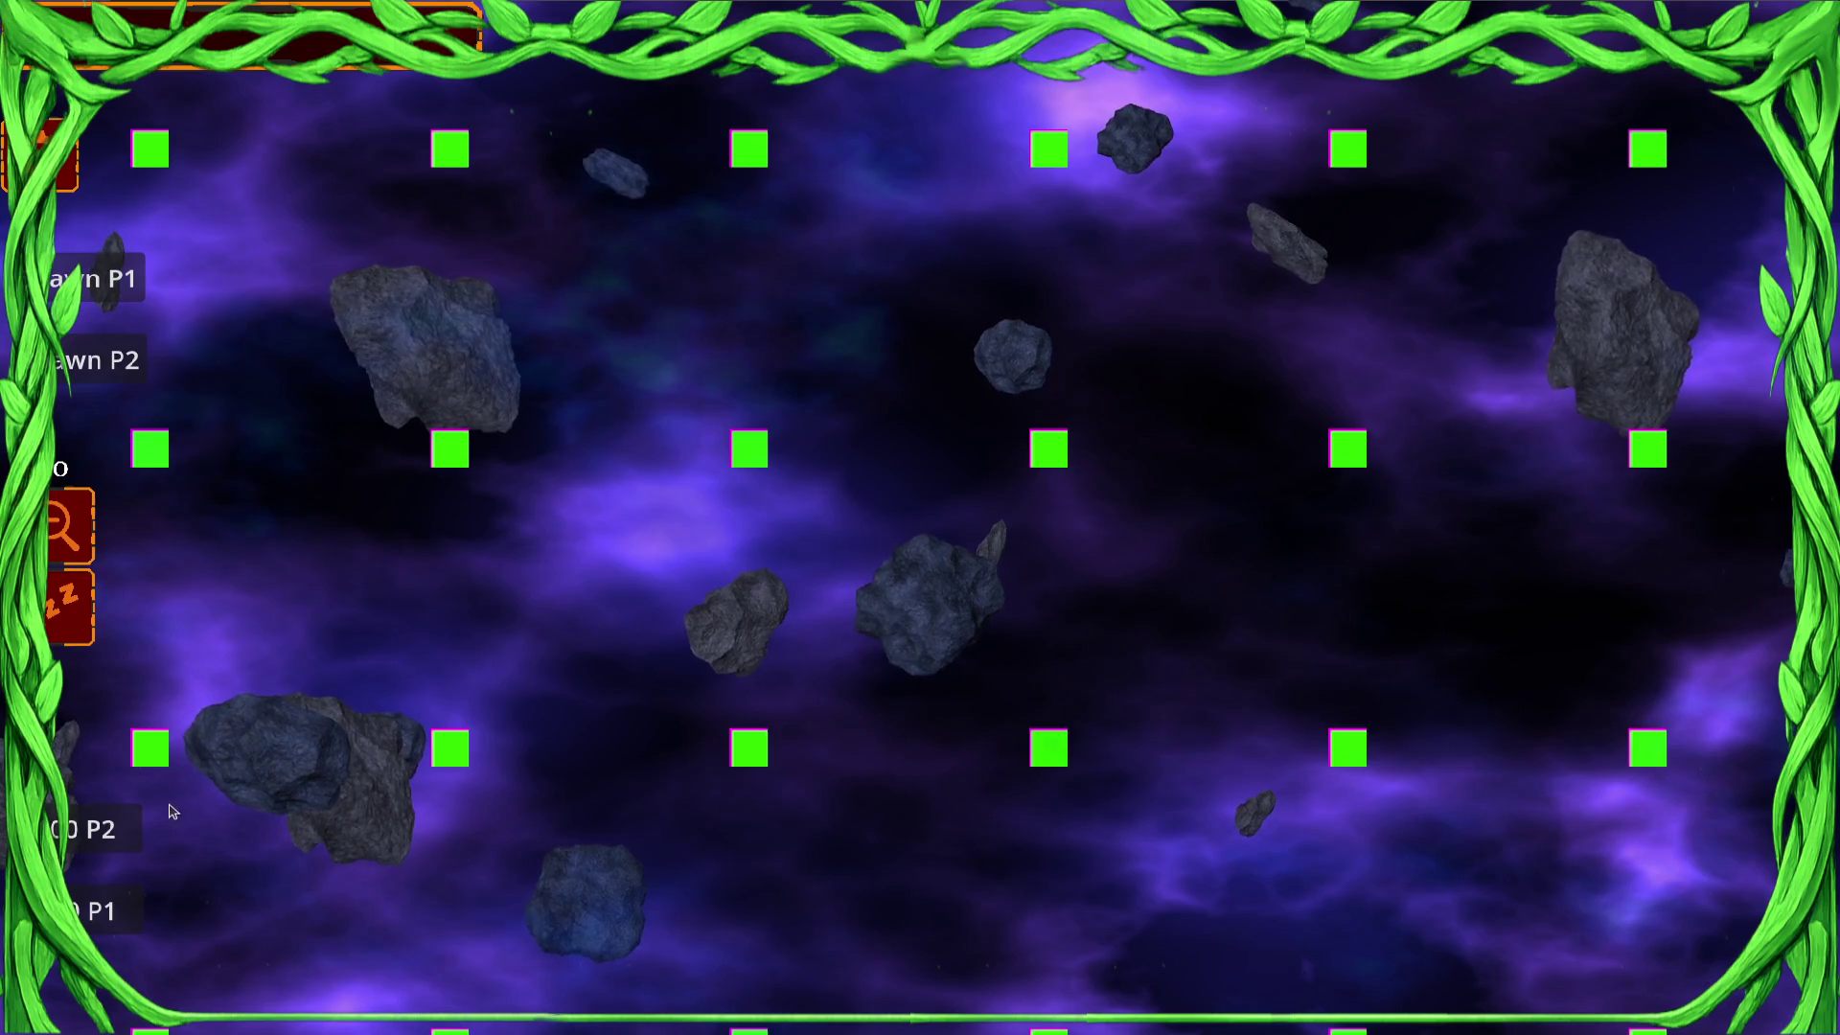
pyautogui.click(124, 833)
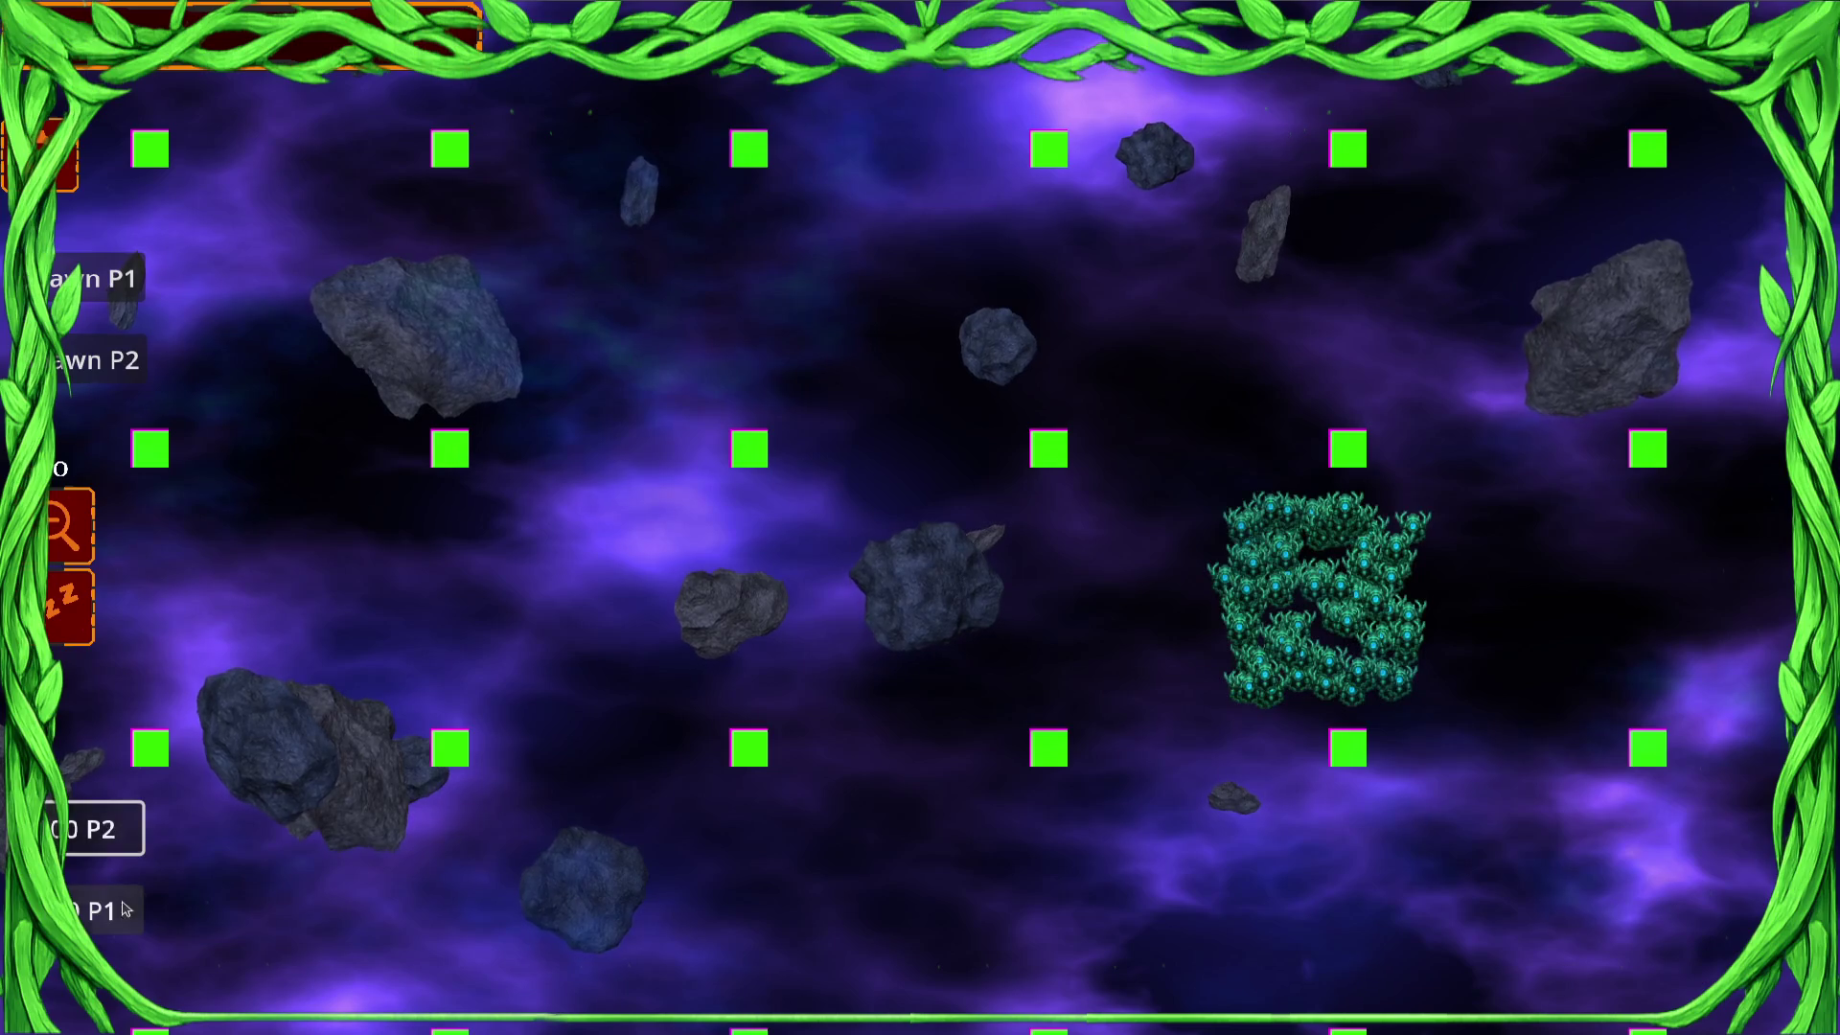
pyautogui.click(122, 906)
# Select the blue swarm, steer it across the field into the green swarm, then open the options menu.
pyautogui.moveTo(432, 226); pyautogui.dragTo(357, 460)
pyautogui.rightClick(360, 554)
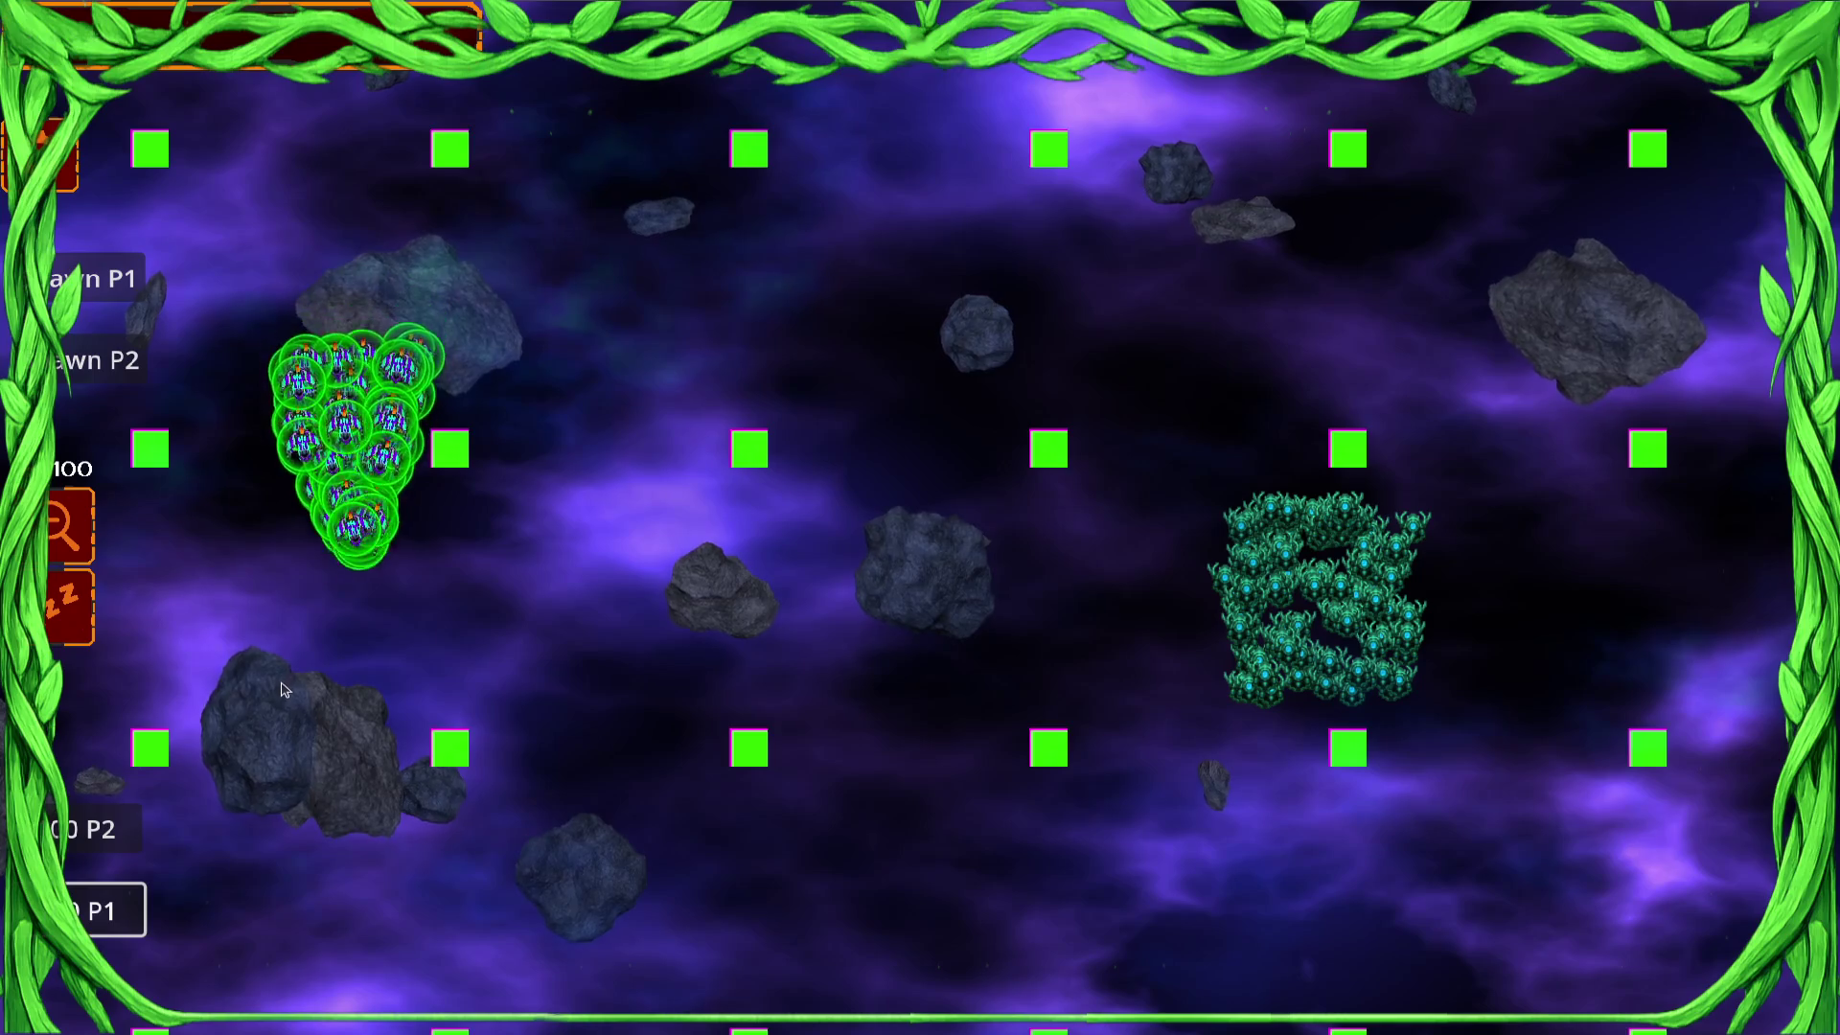
pyautogui.rightClick(387, 278)
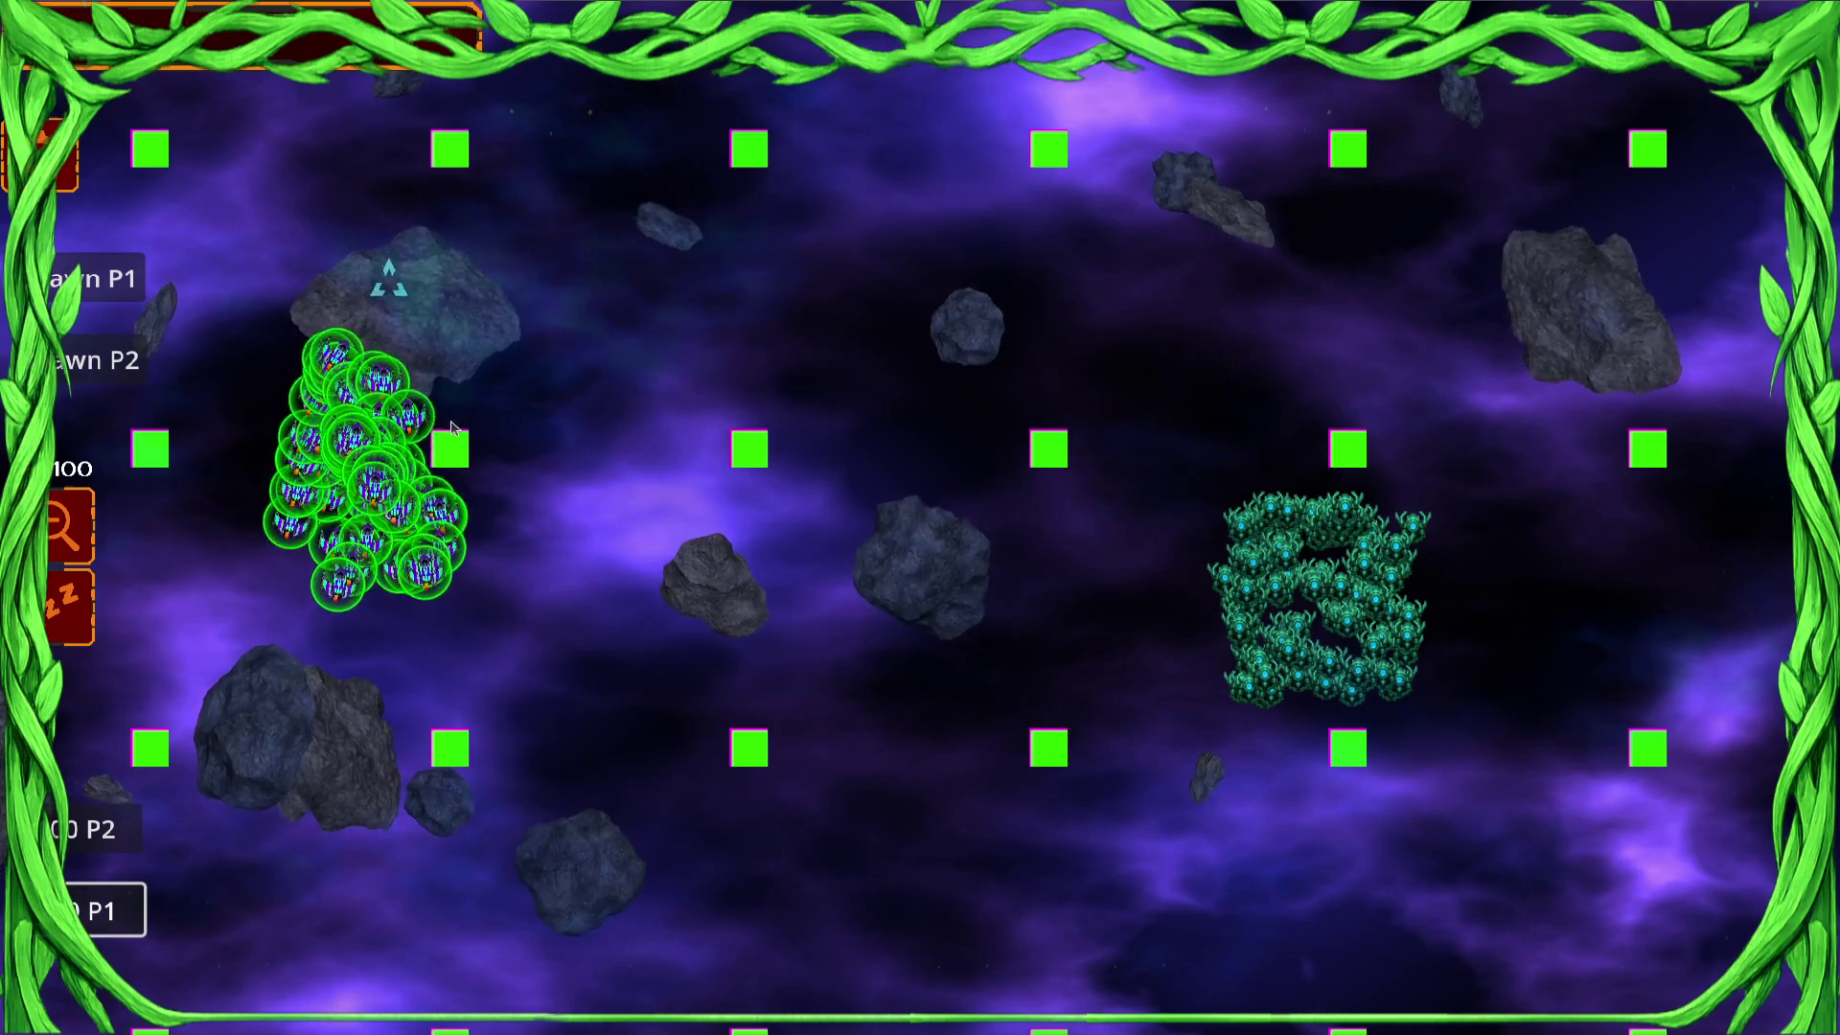
pyautogui.rightClick(385, 516)
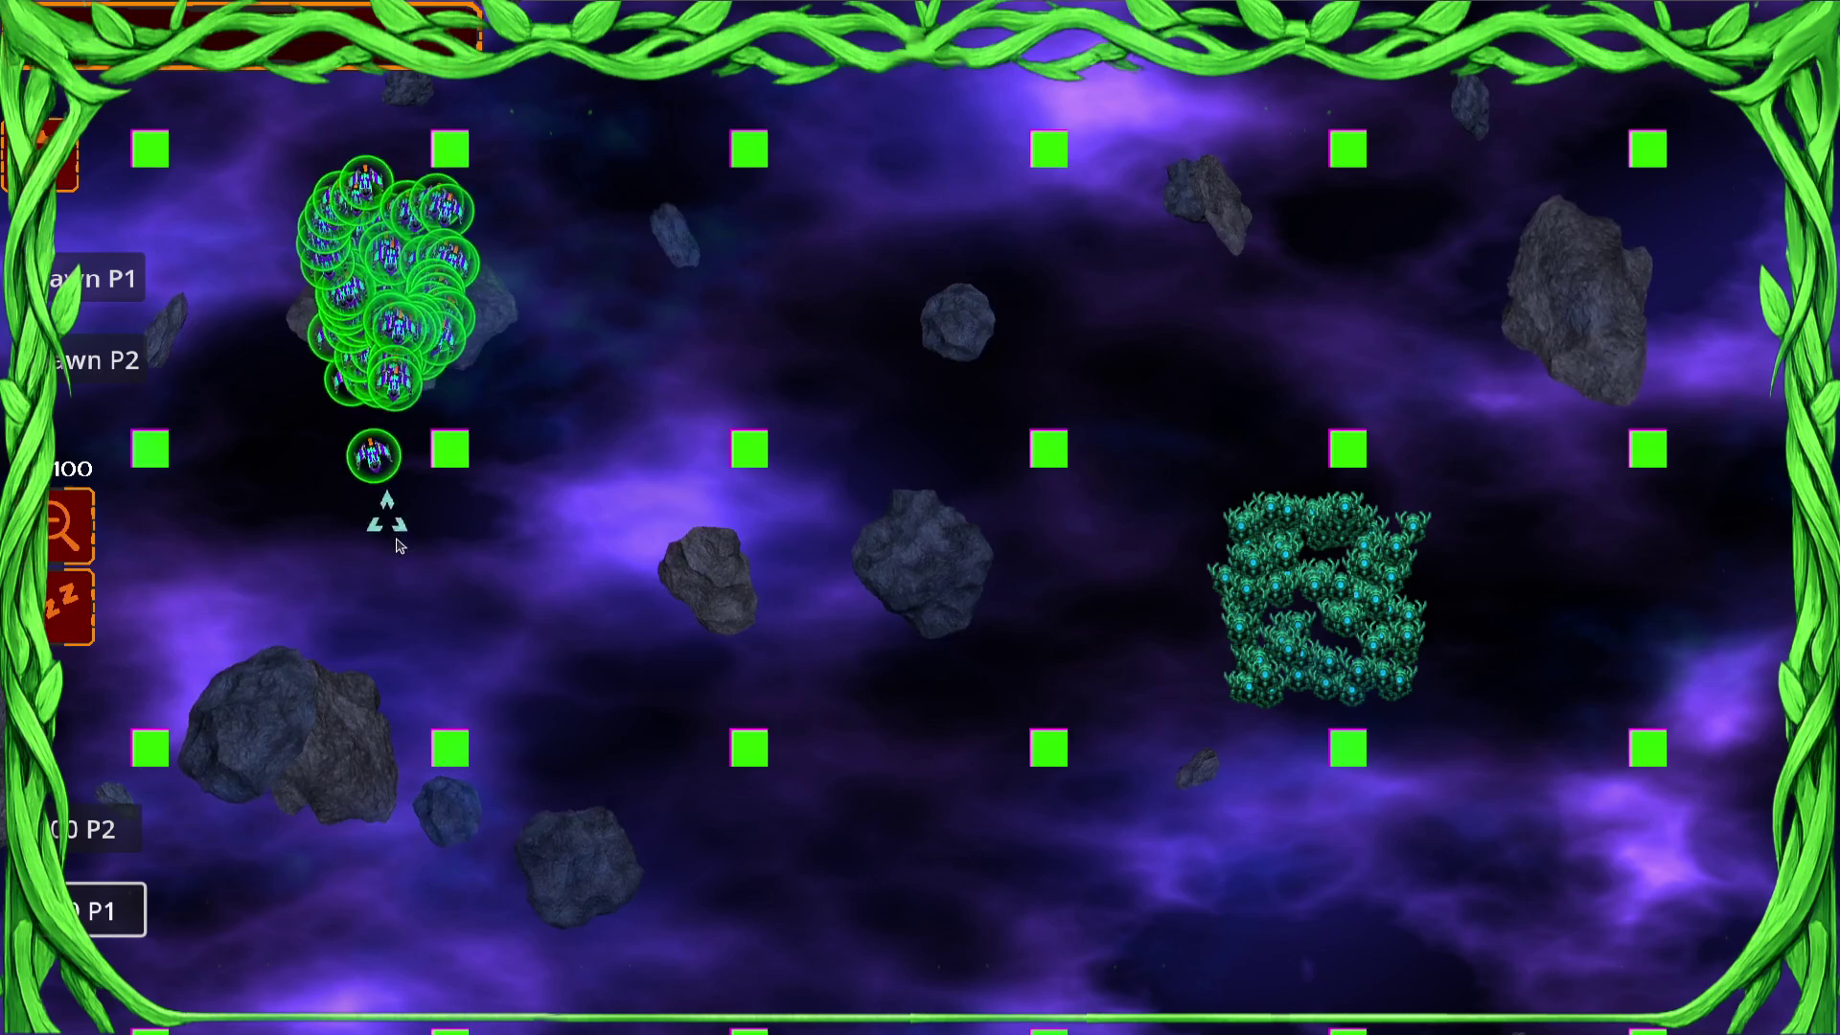
pyautogui.rightClick(641, 532)
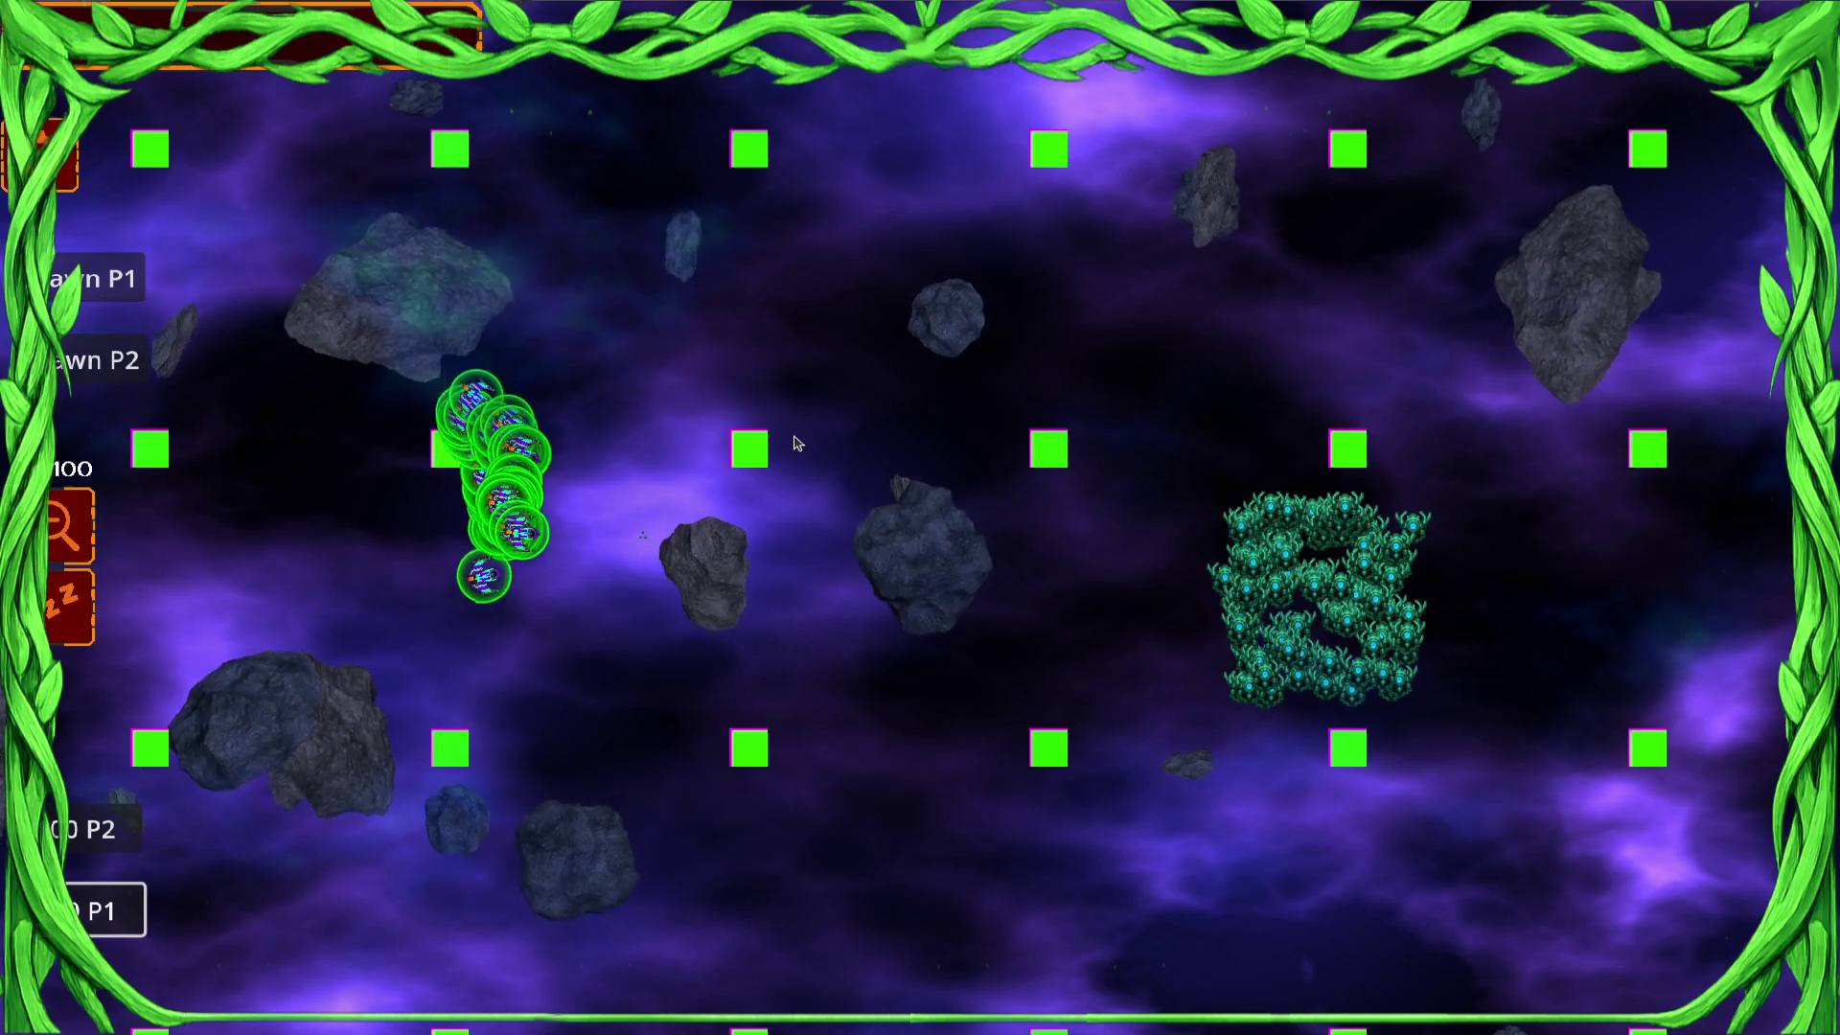
pyautogui.rightClick(404, 692)
pyautogui.rightClick(690, 460)
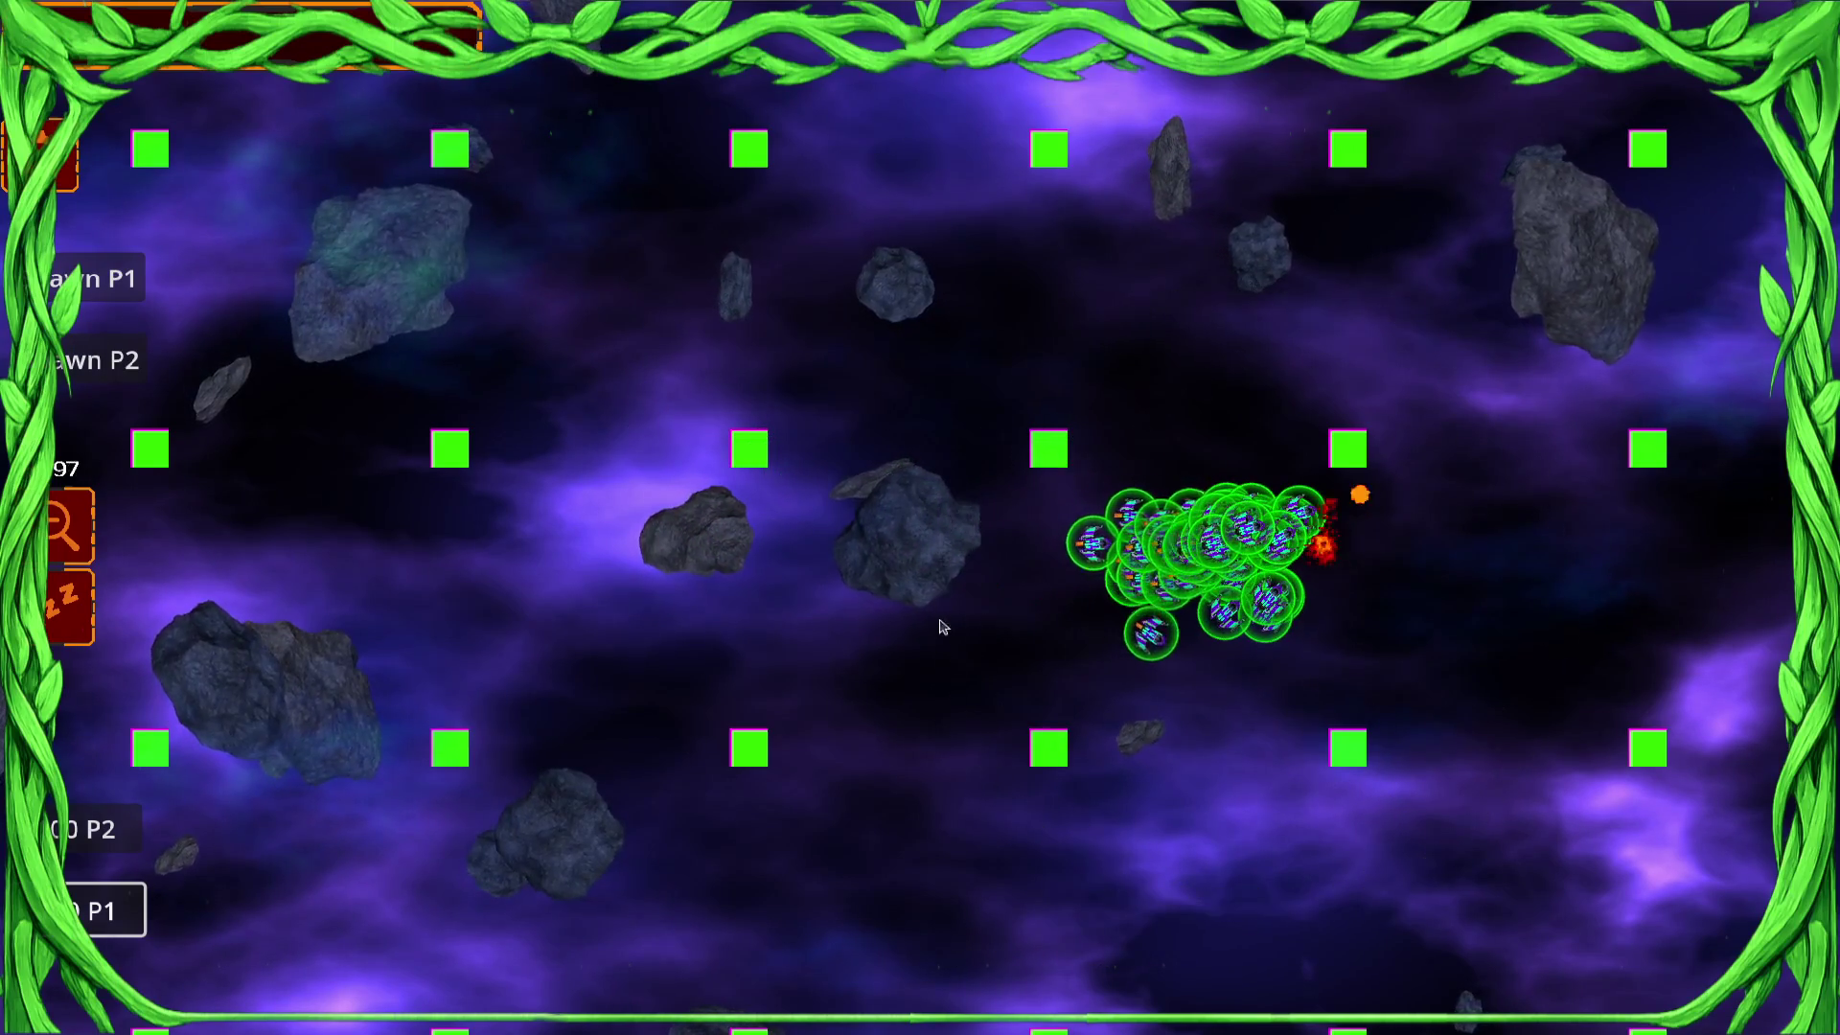
pyautogui.rightClick(988, 552)
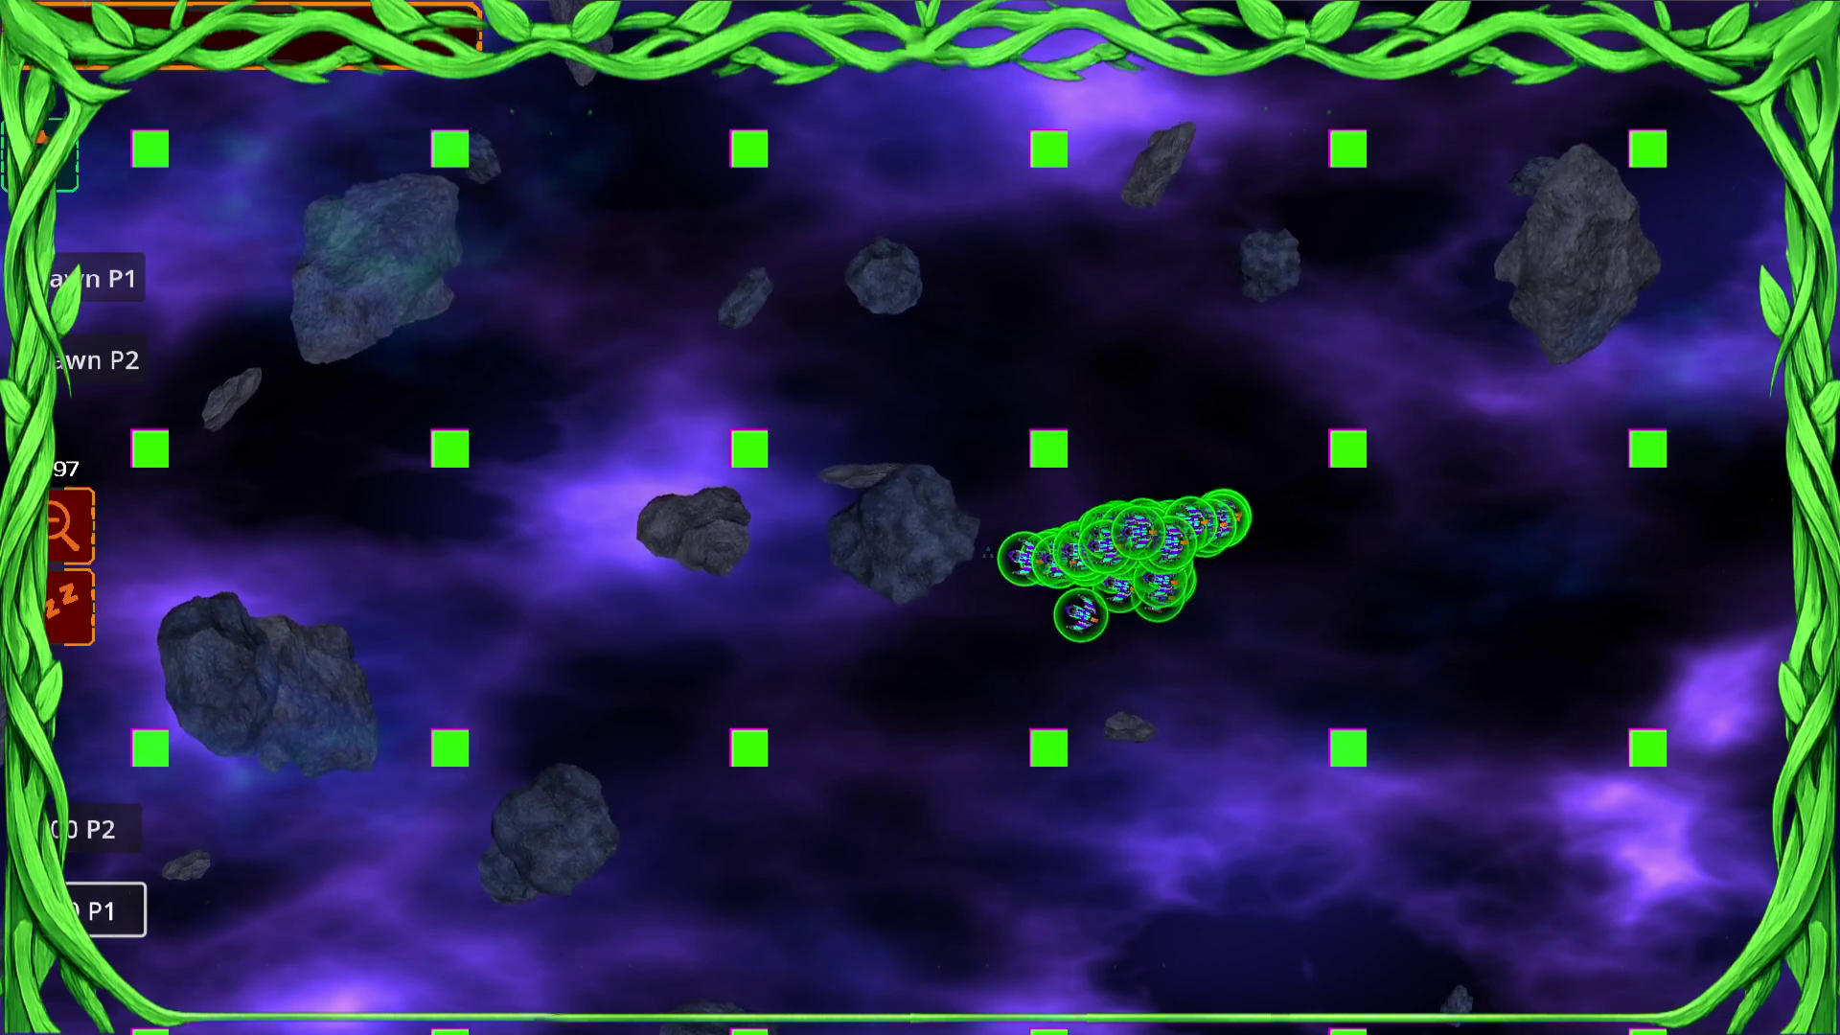
pyautogui.press('Escape')
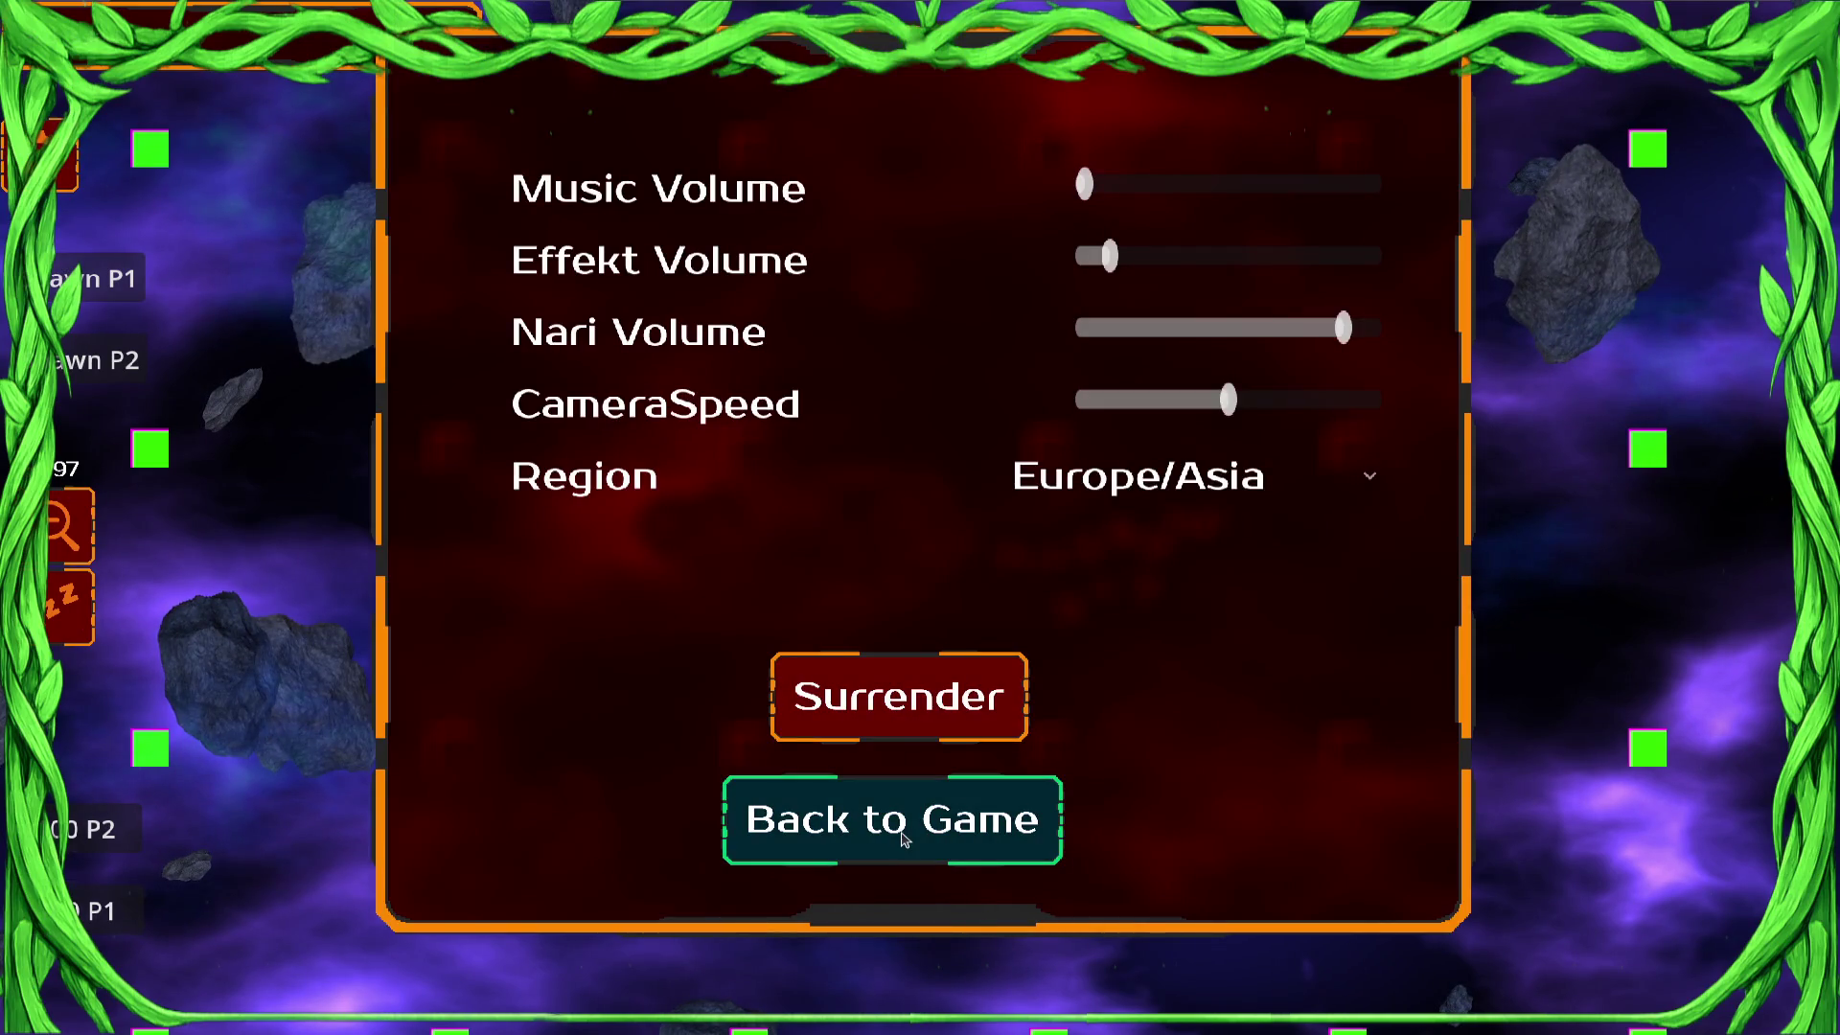
# Surrender the match, resume past the debugger error, and commit the changes as 'Scangrid terministic fix try'.
pyautogui.click(897, 694)
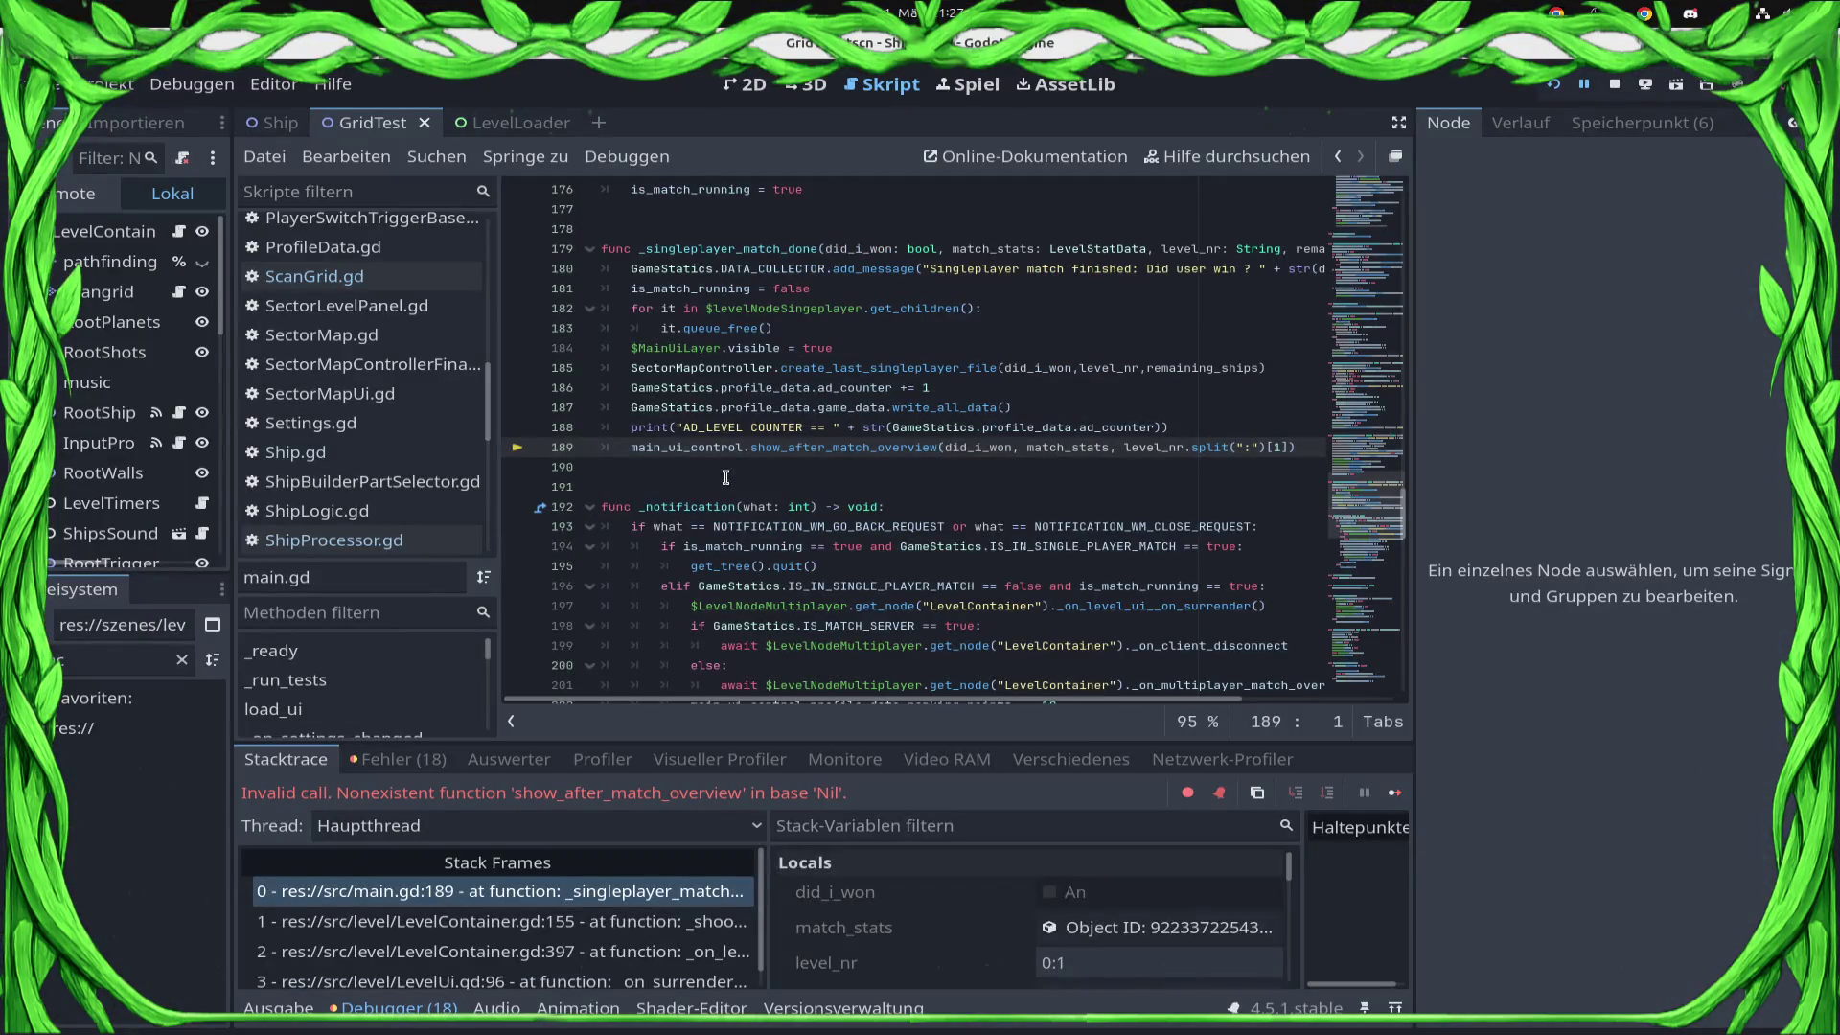
pyautogui.click(1401, 796)
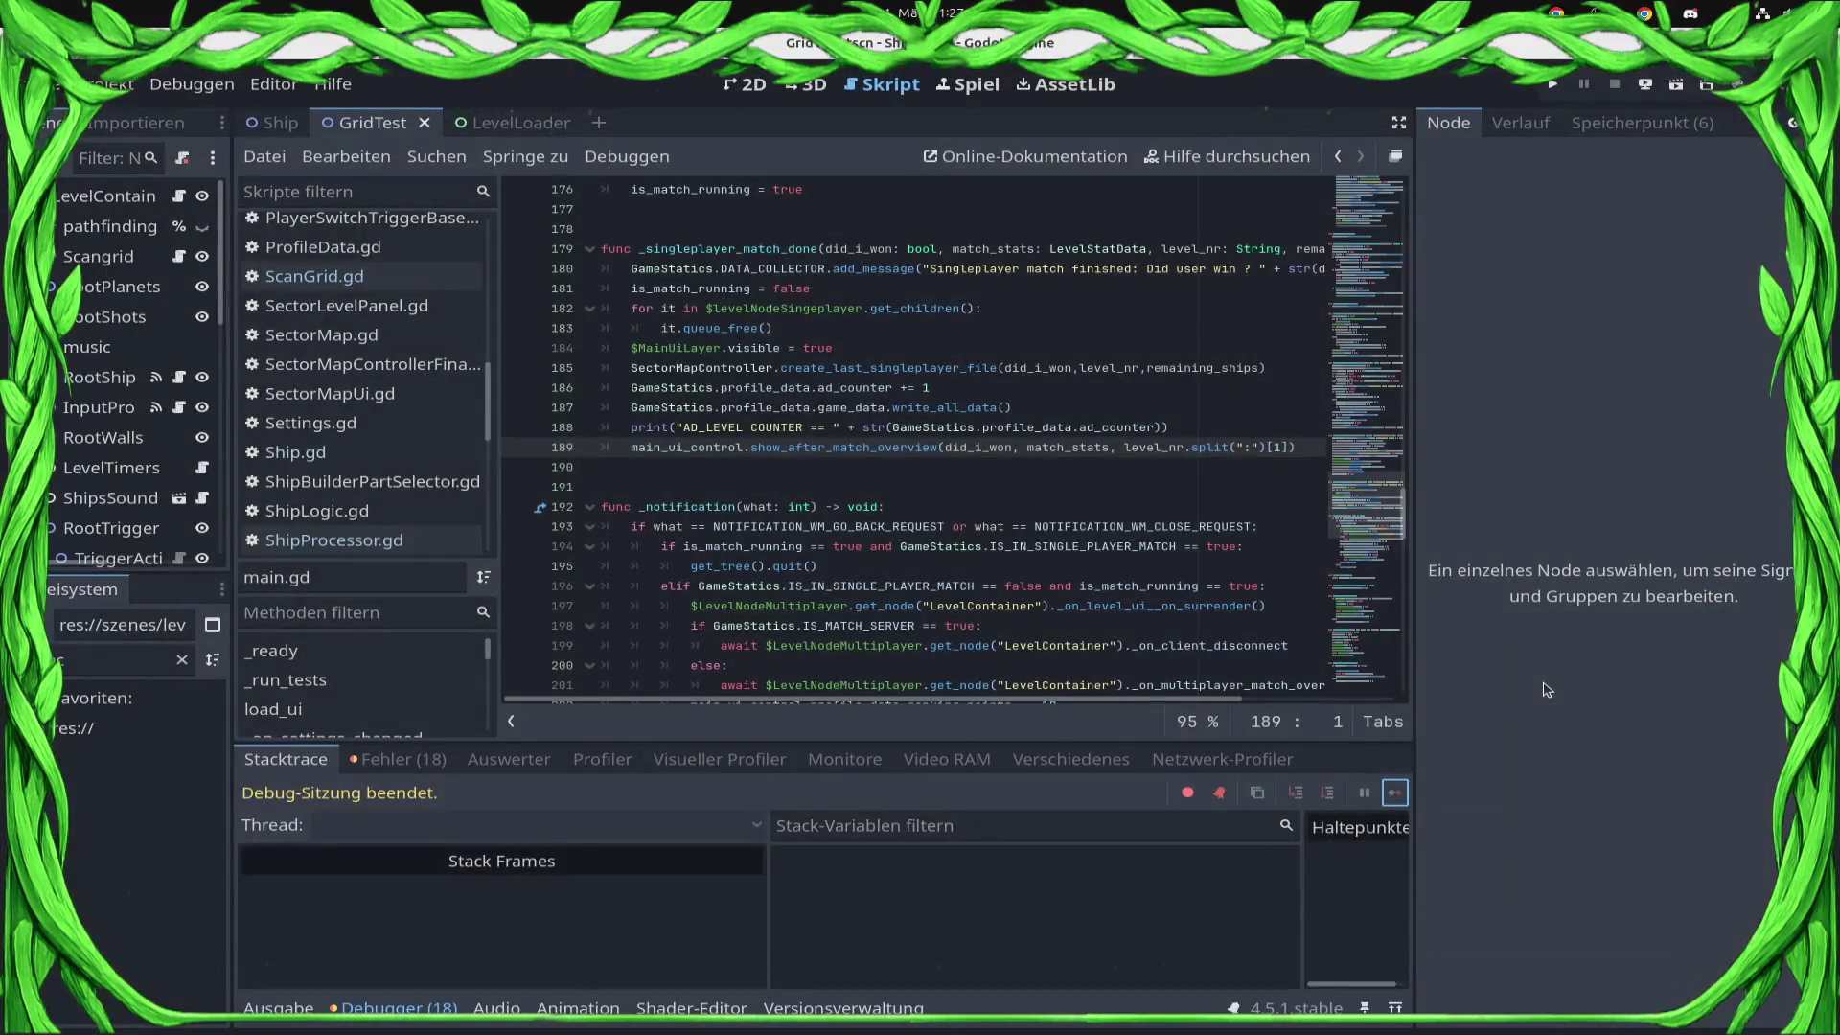
pyautogui.click(1651, 128)
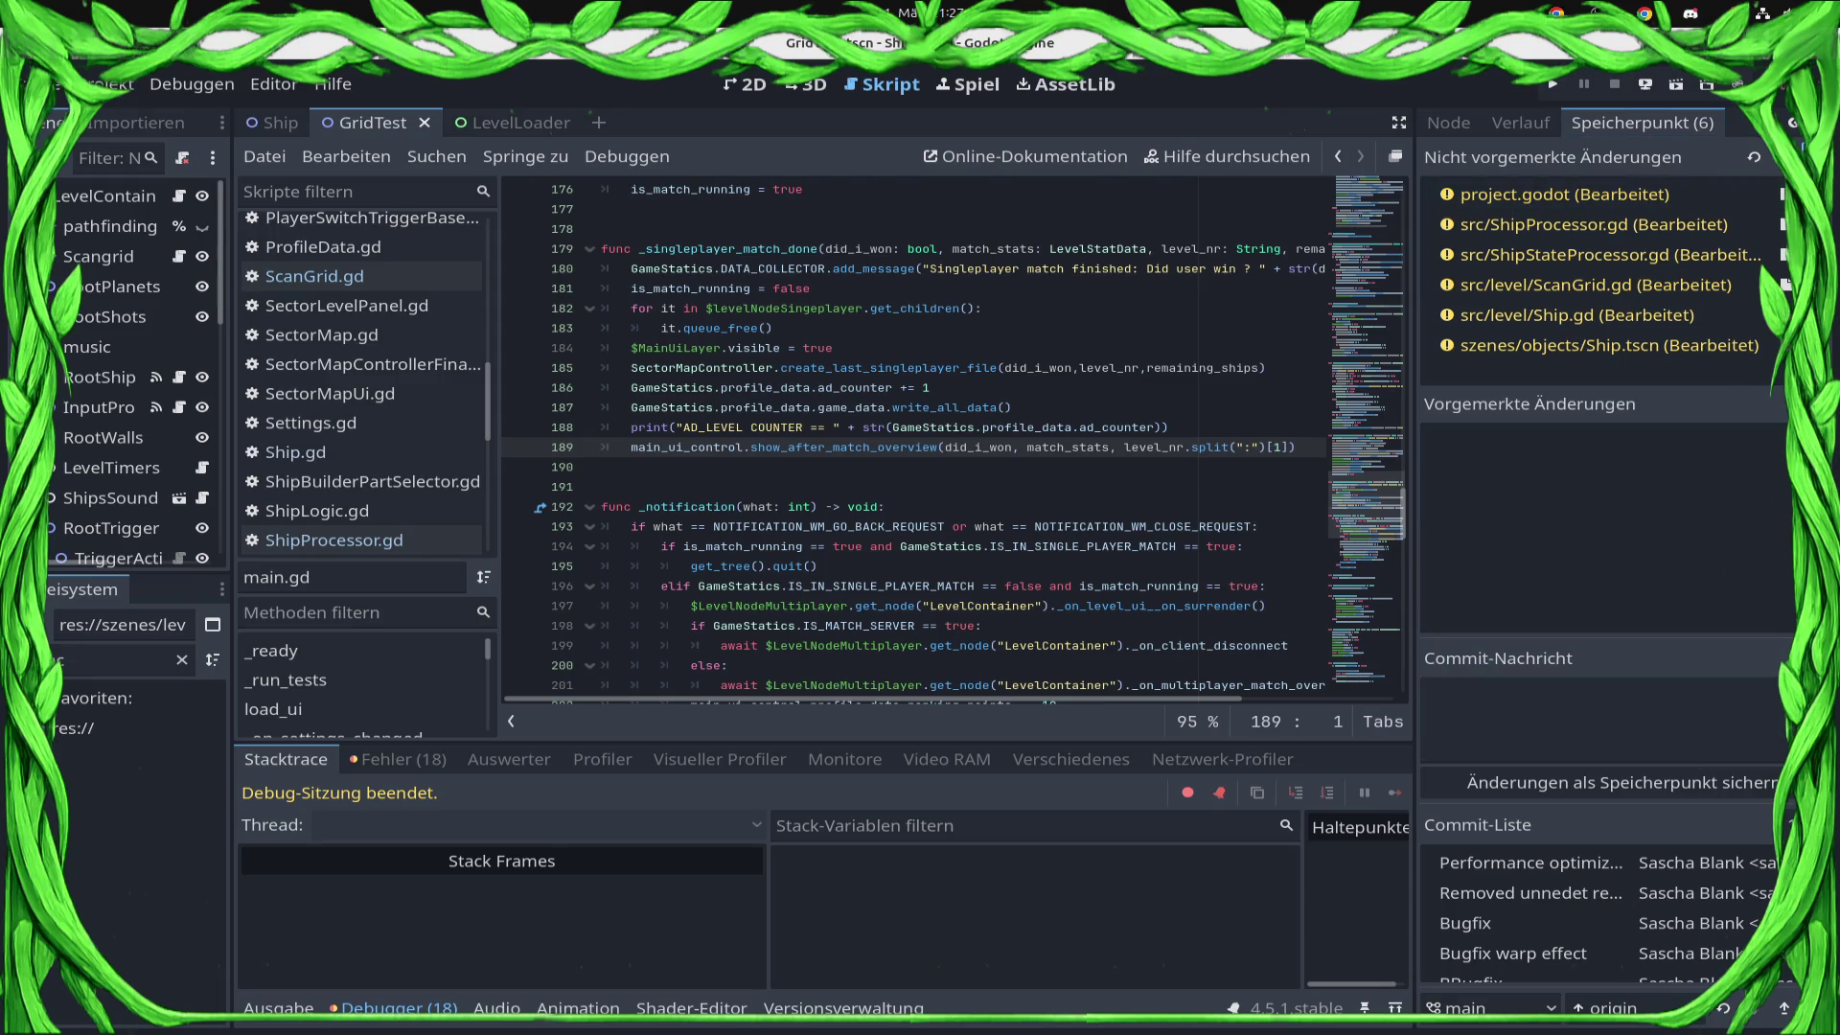
pyautogui.click(1682, 729)
pyautogui.write('Scangrid terministic fix try')
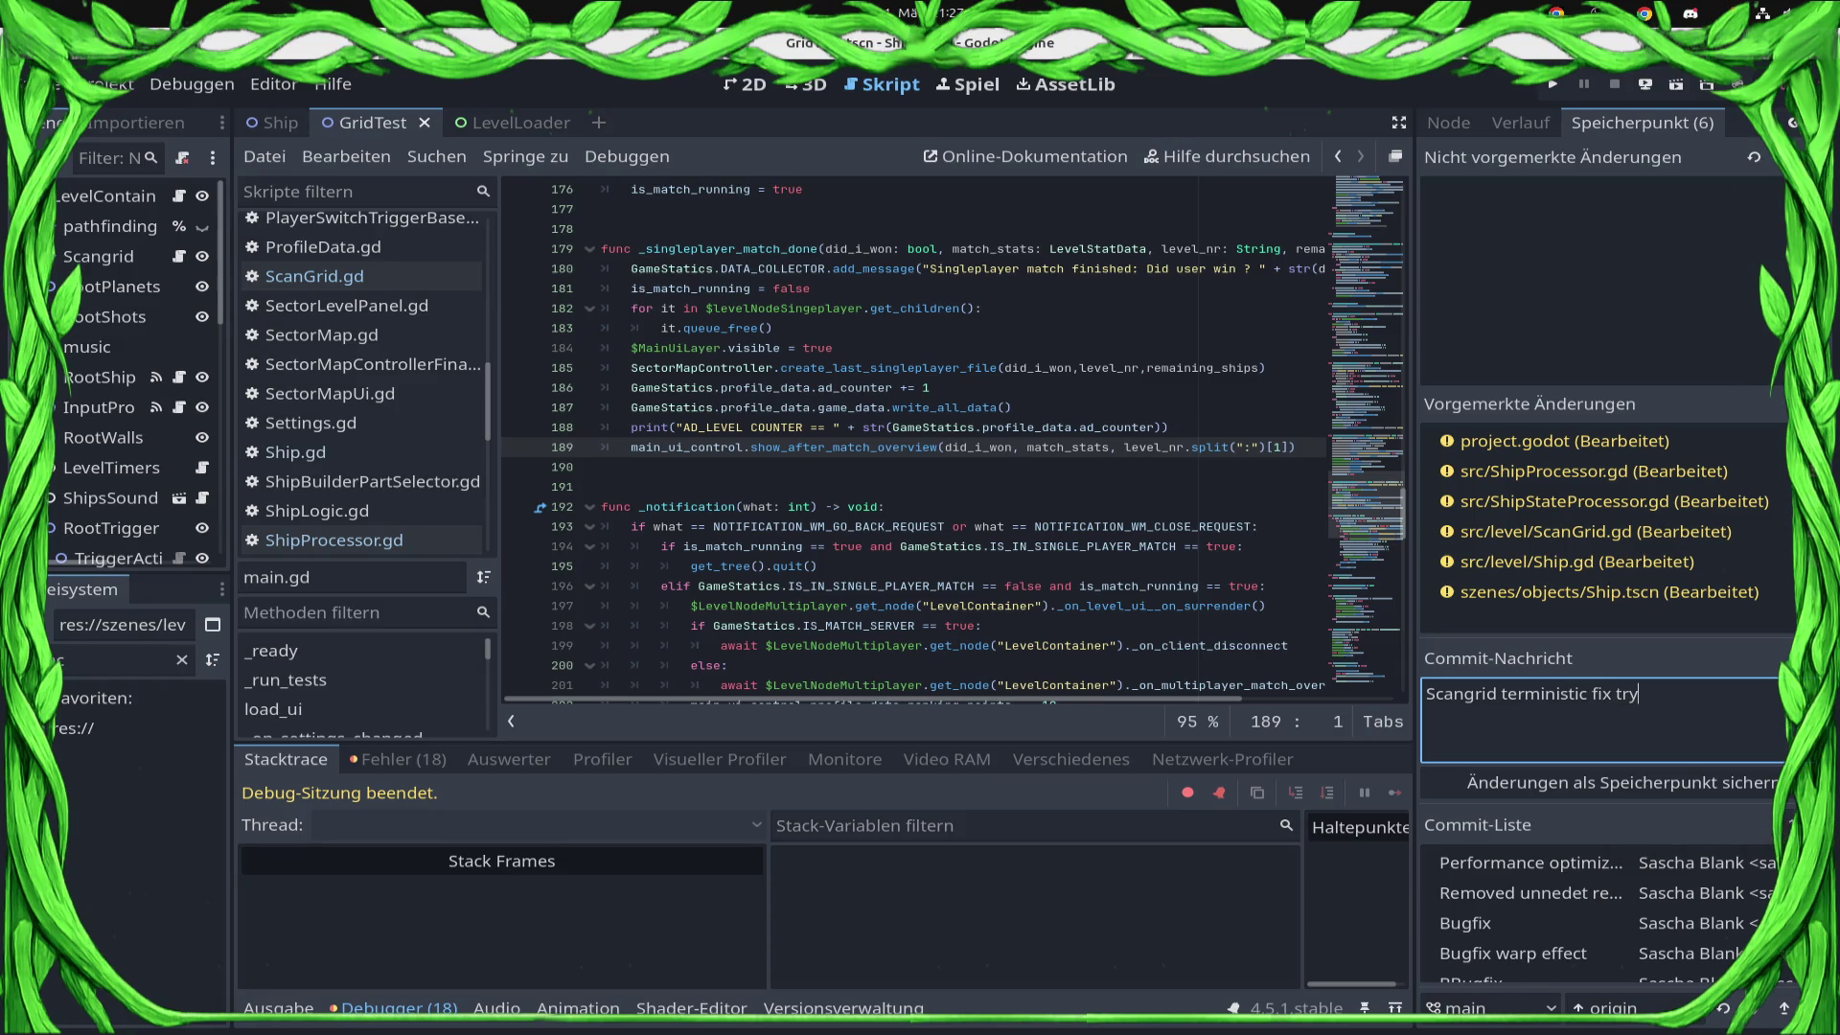
pyautogui.click(1519, 782)
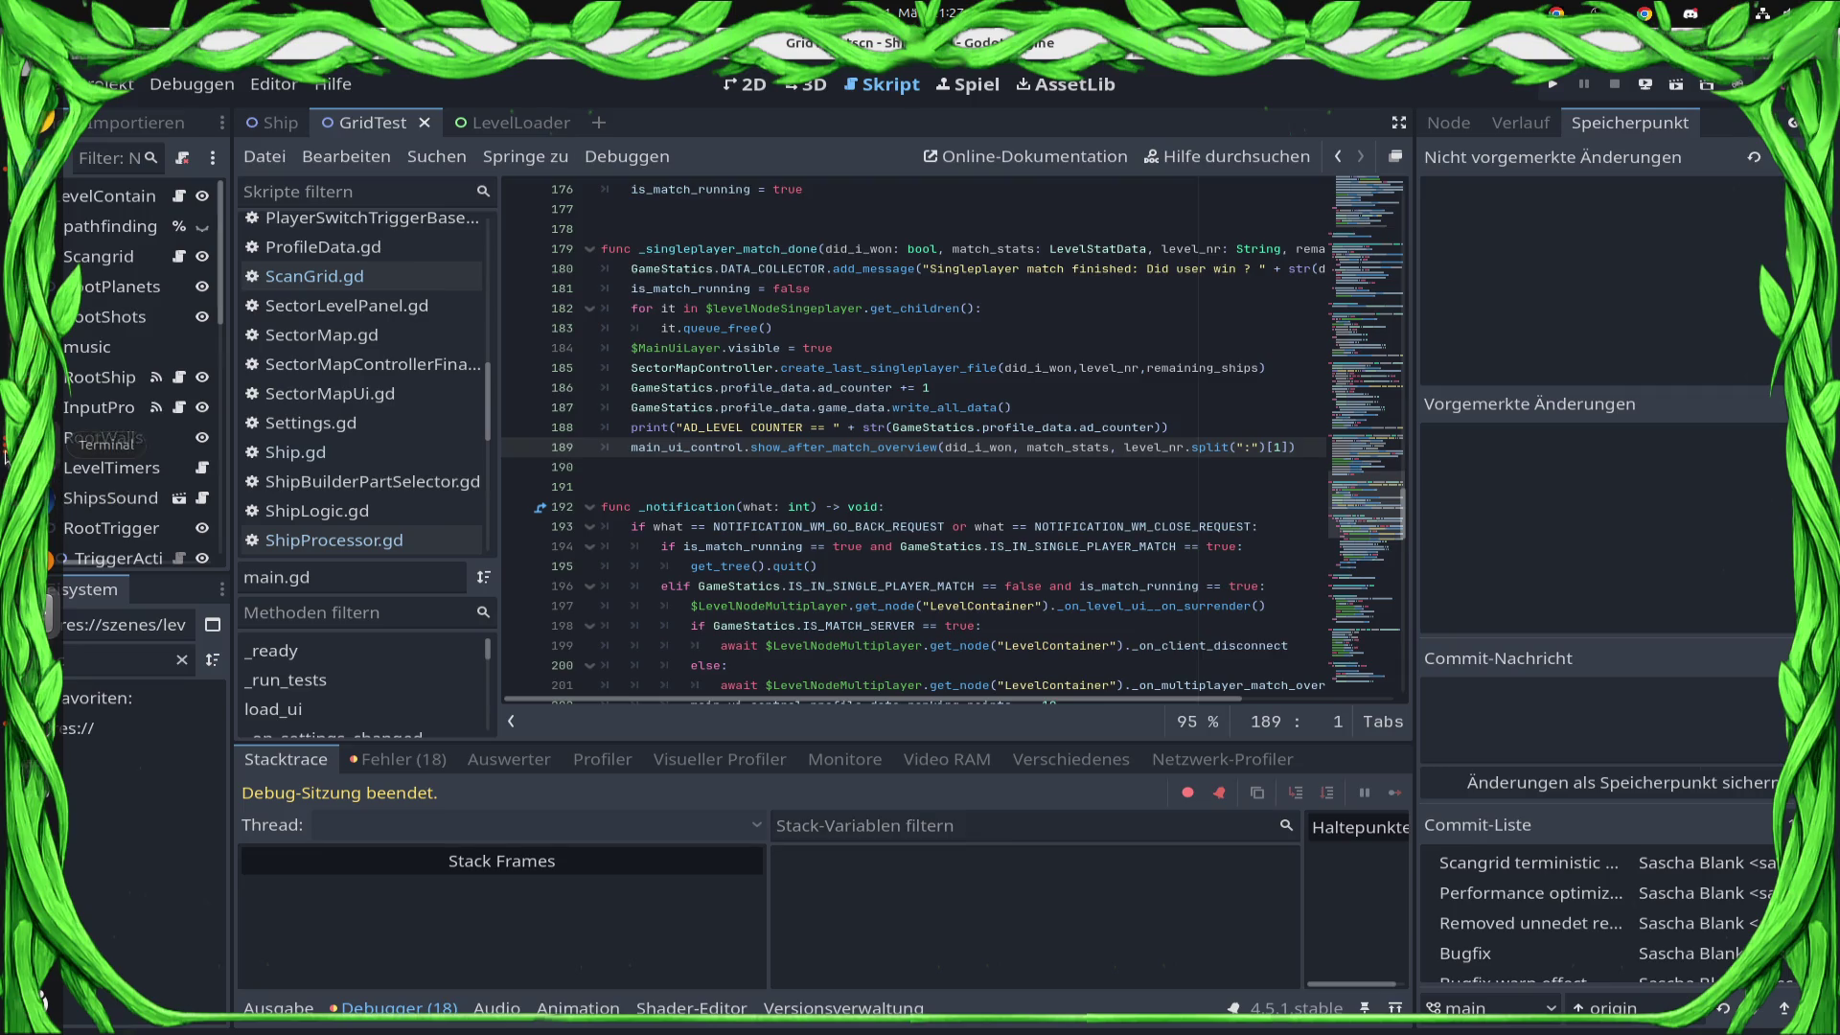
# Re-export the project for the web via Remote Deploy.
pyautogui.click(1645, 86)
pyautogui.click(1629, 149)
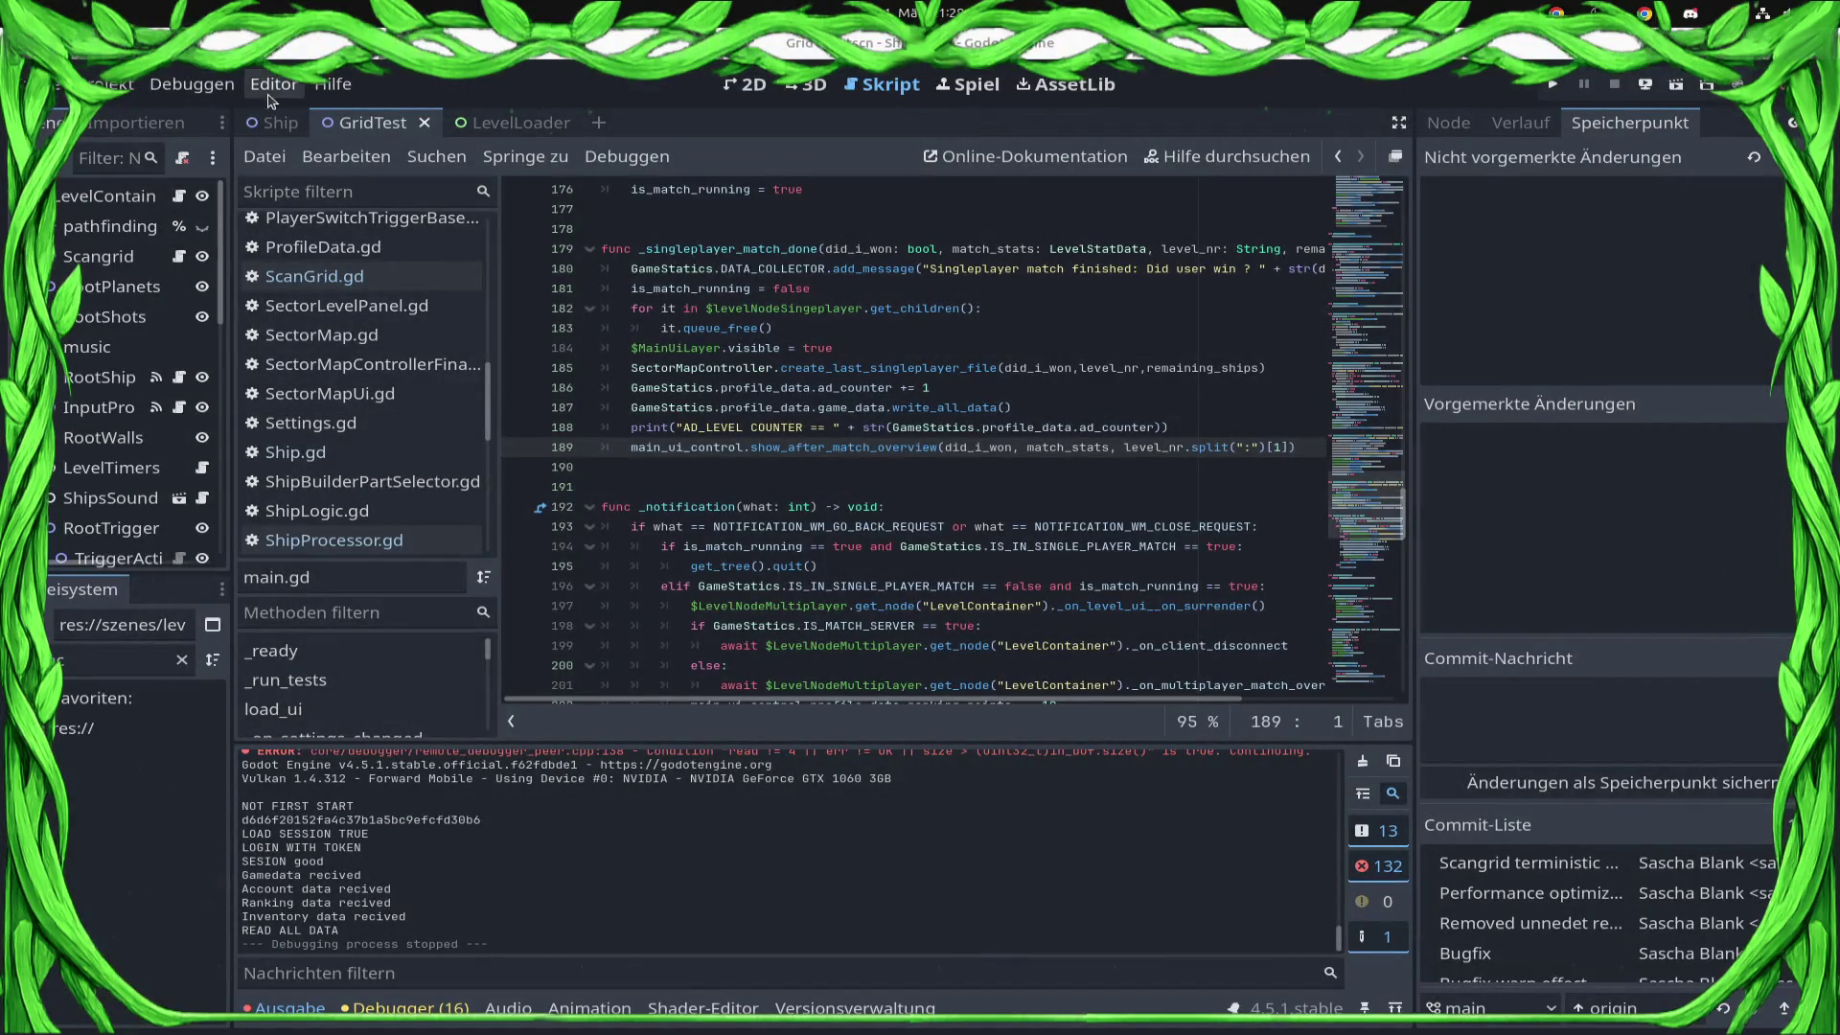
pyautogui.click(191, 83)
# Remove the levelloader argument from Run Instances and launch the project.
pyautogui.click(297, 447)
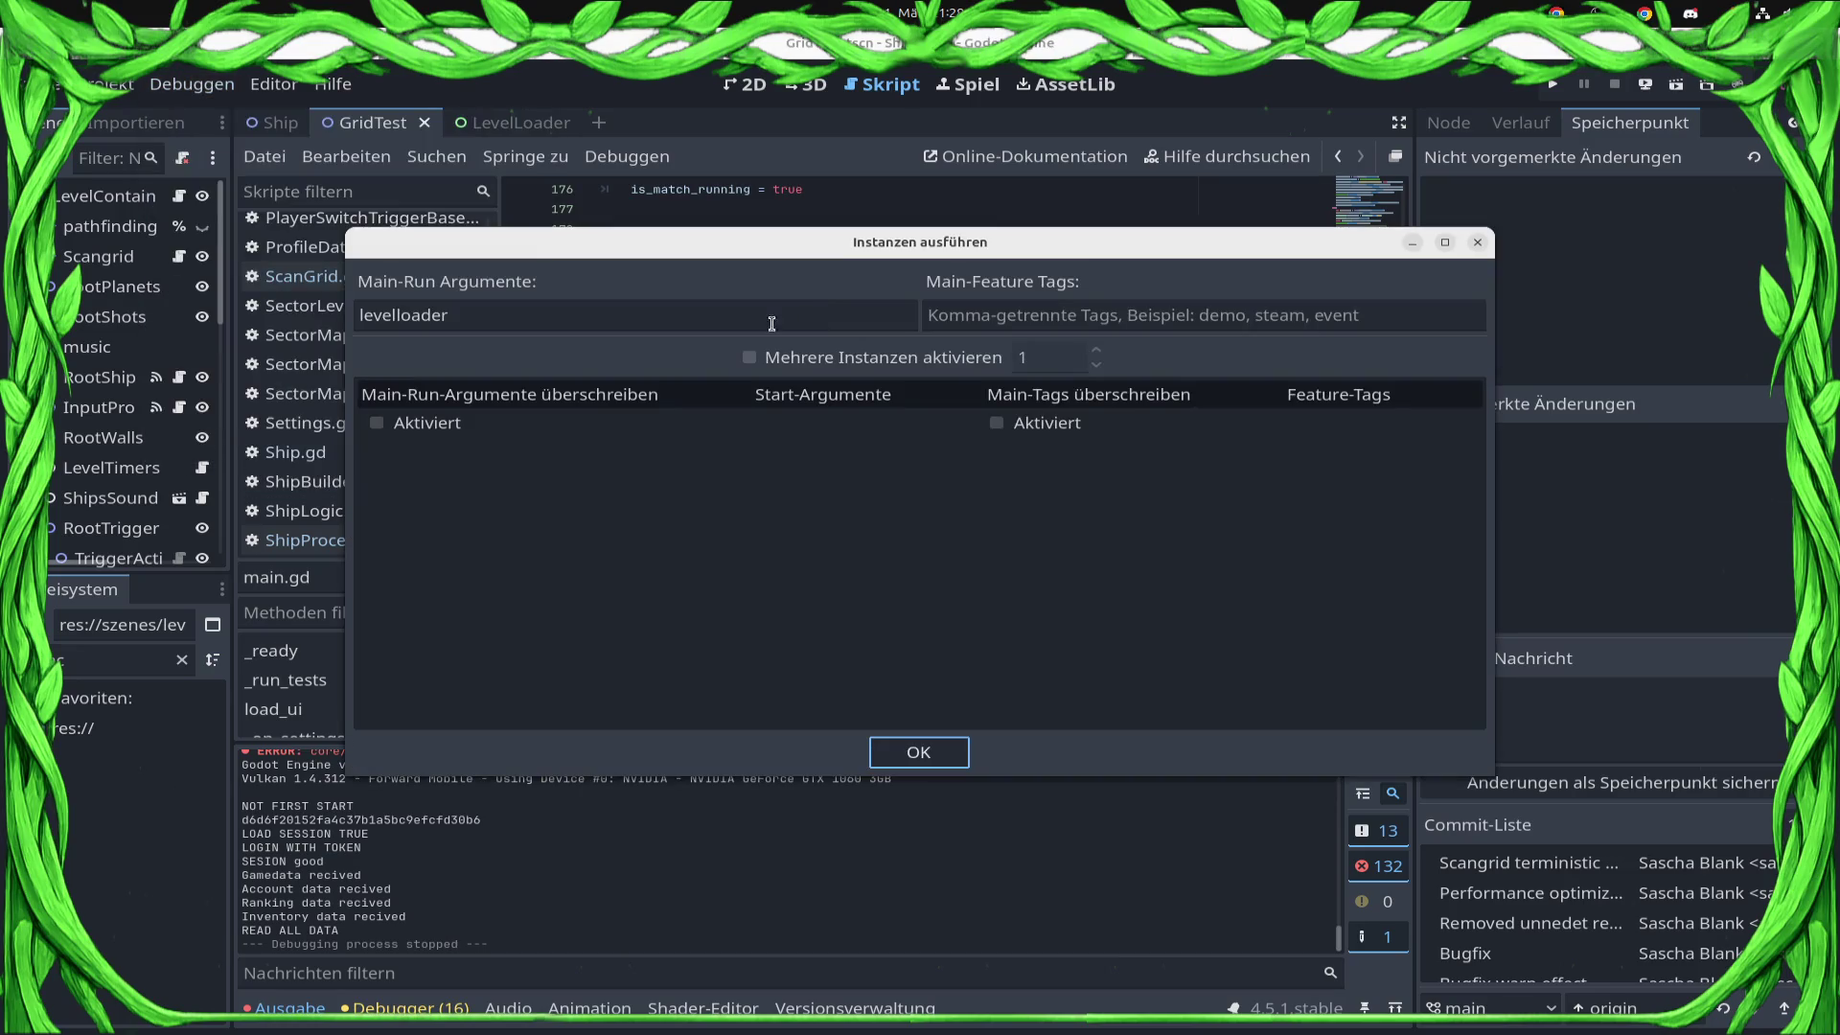
pyautogui.press('BackSpace')
pyautogui.click(934, 757)
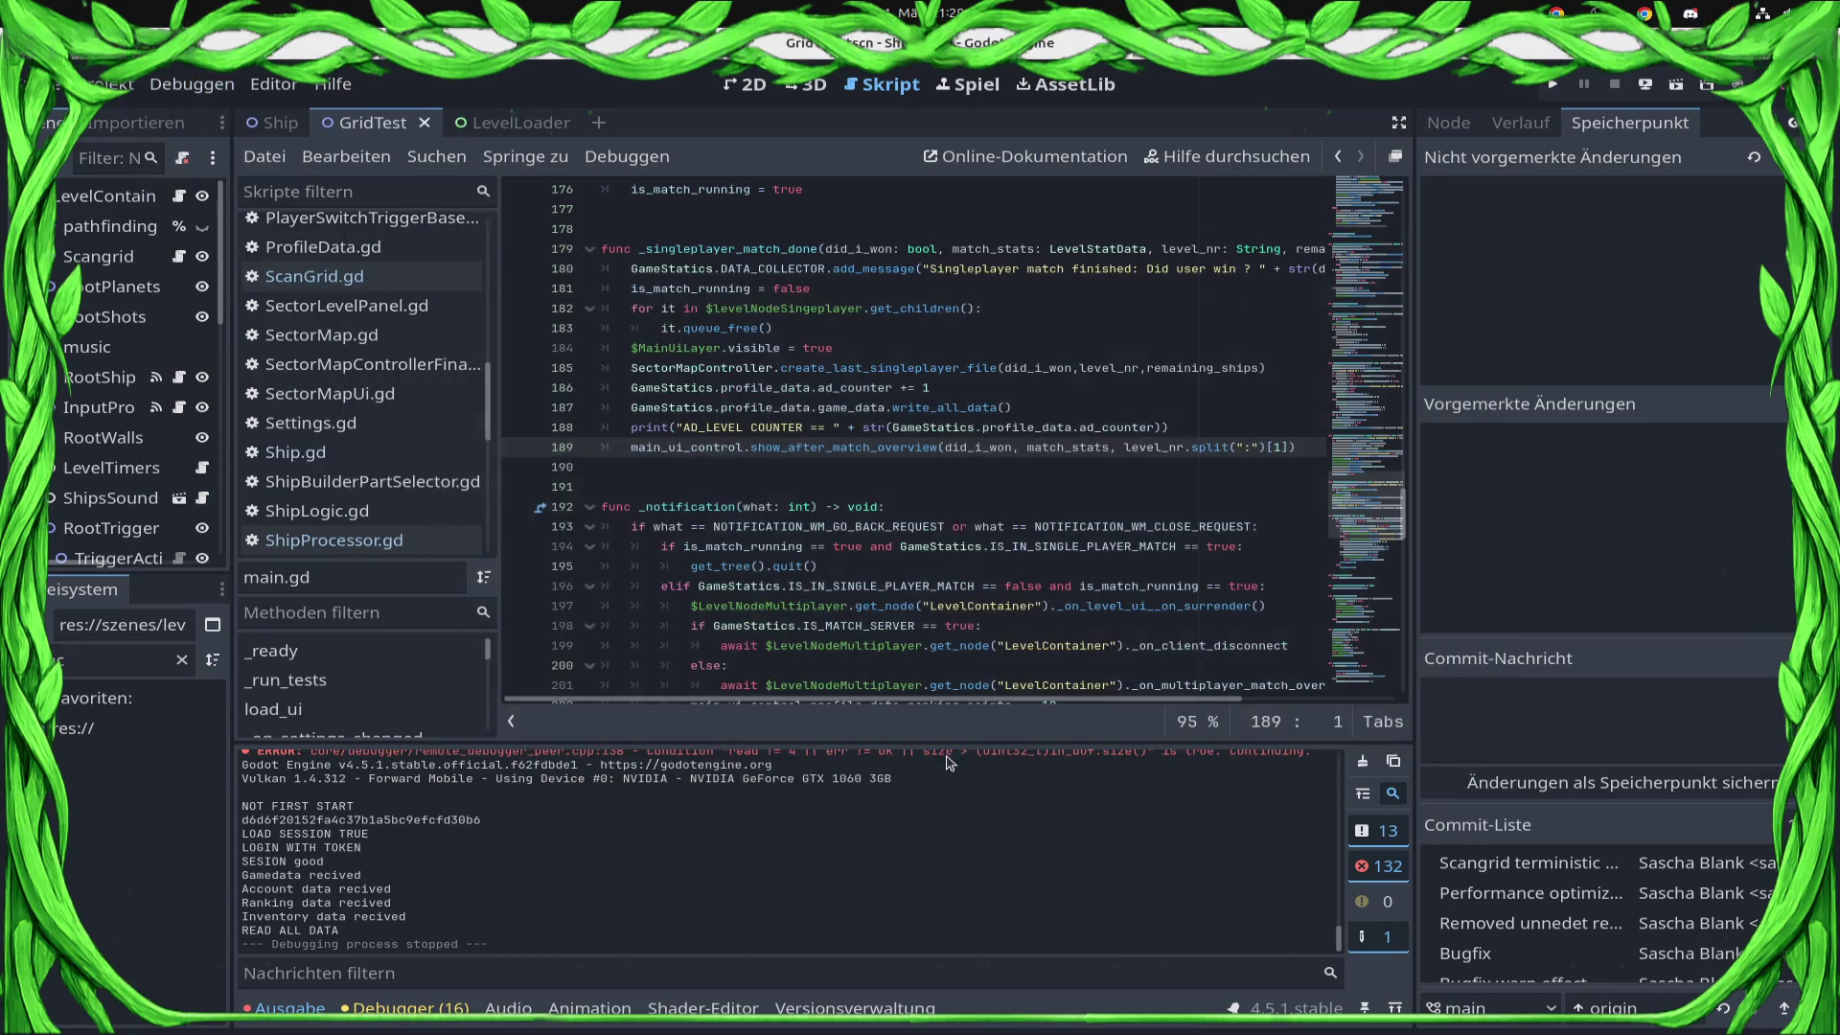
pyautogui.click(1553, 87)
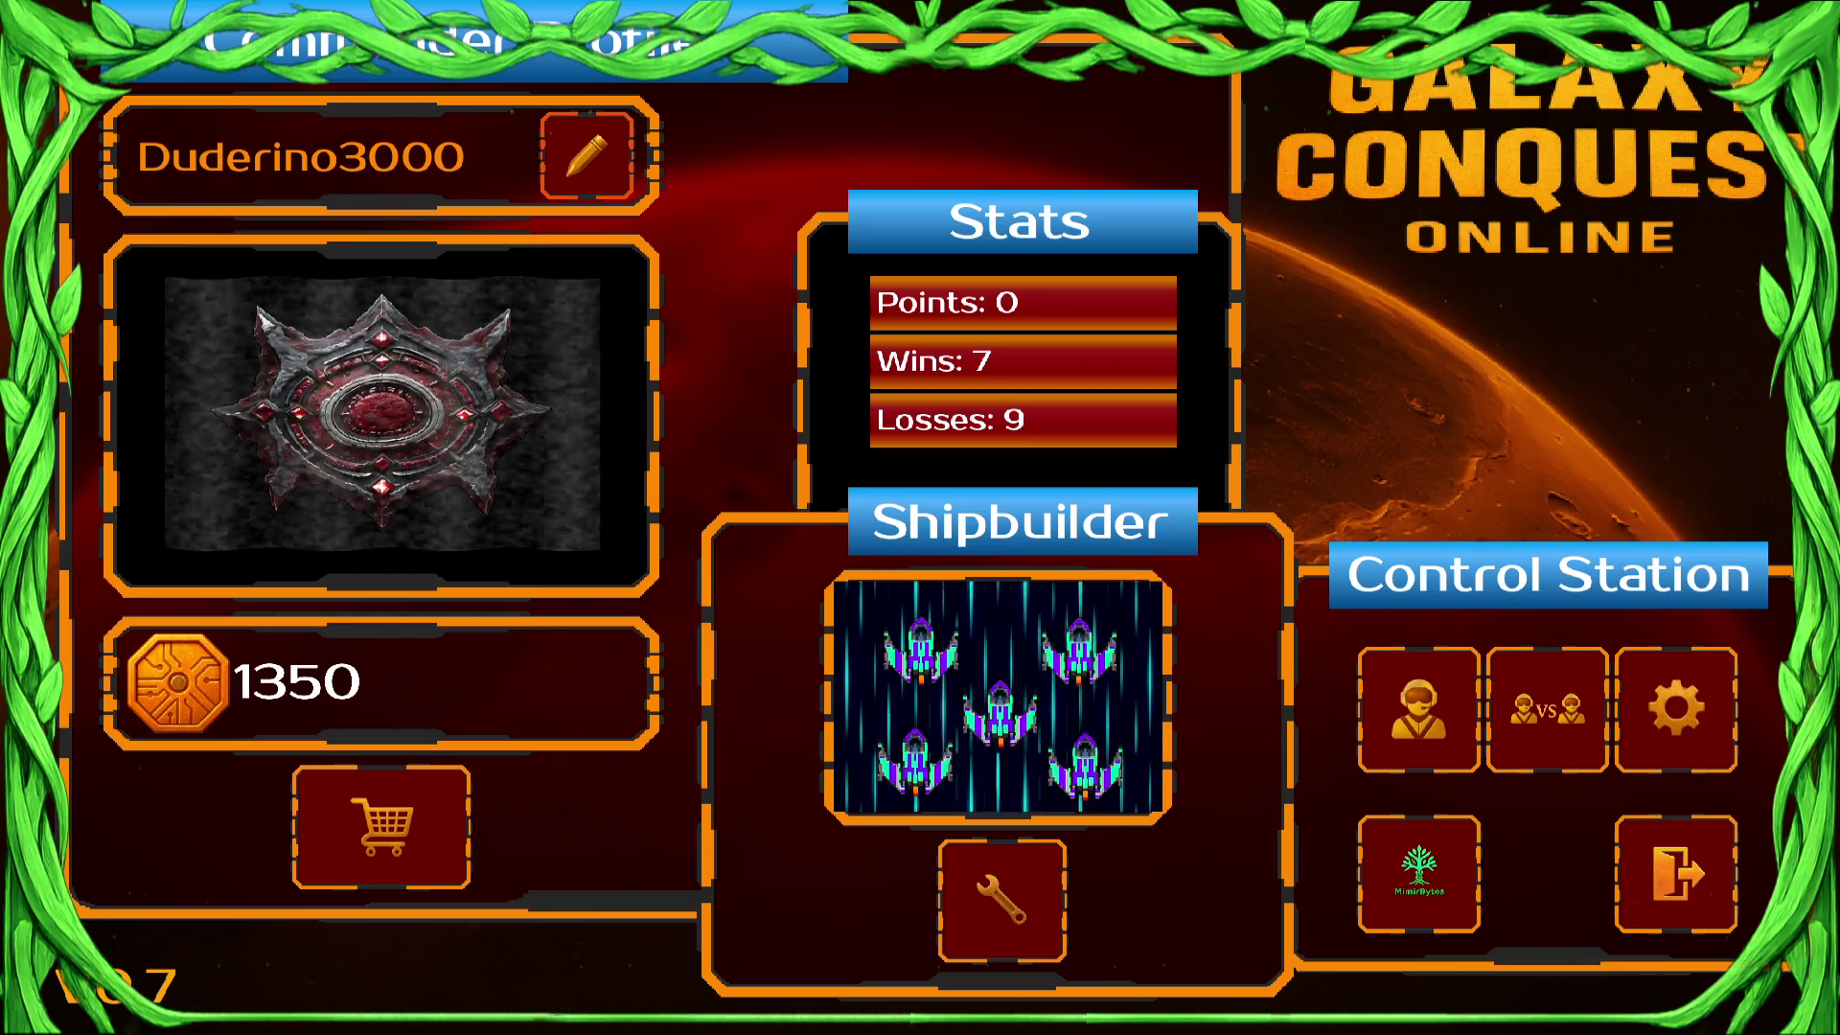
# Join the open lobby match on The Big Abyss and mark your side ready.
pyautogui.click(1447, 762)
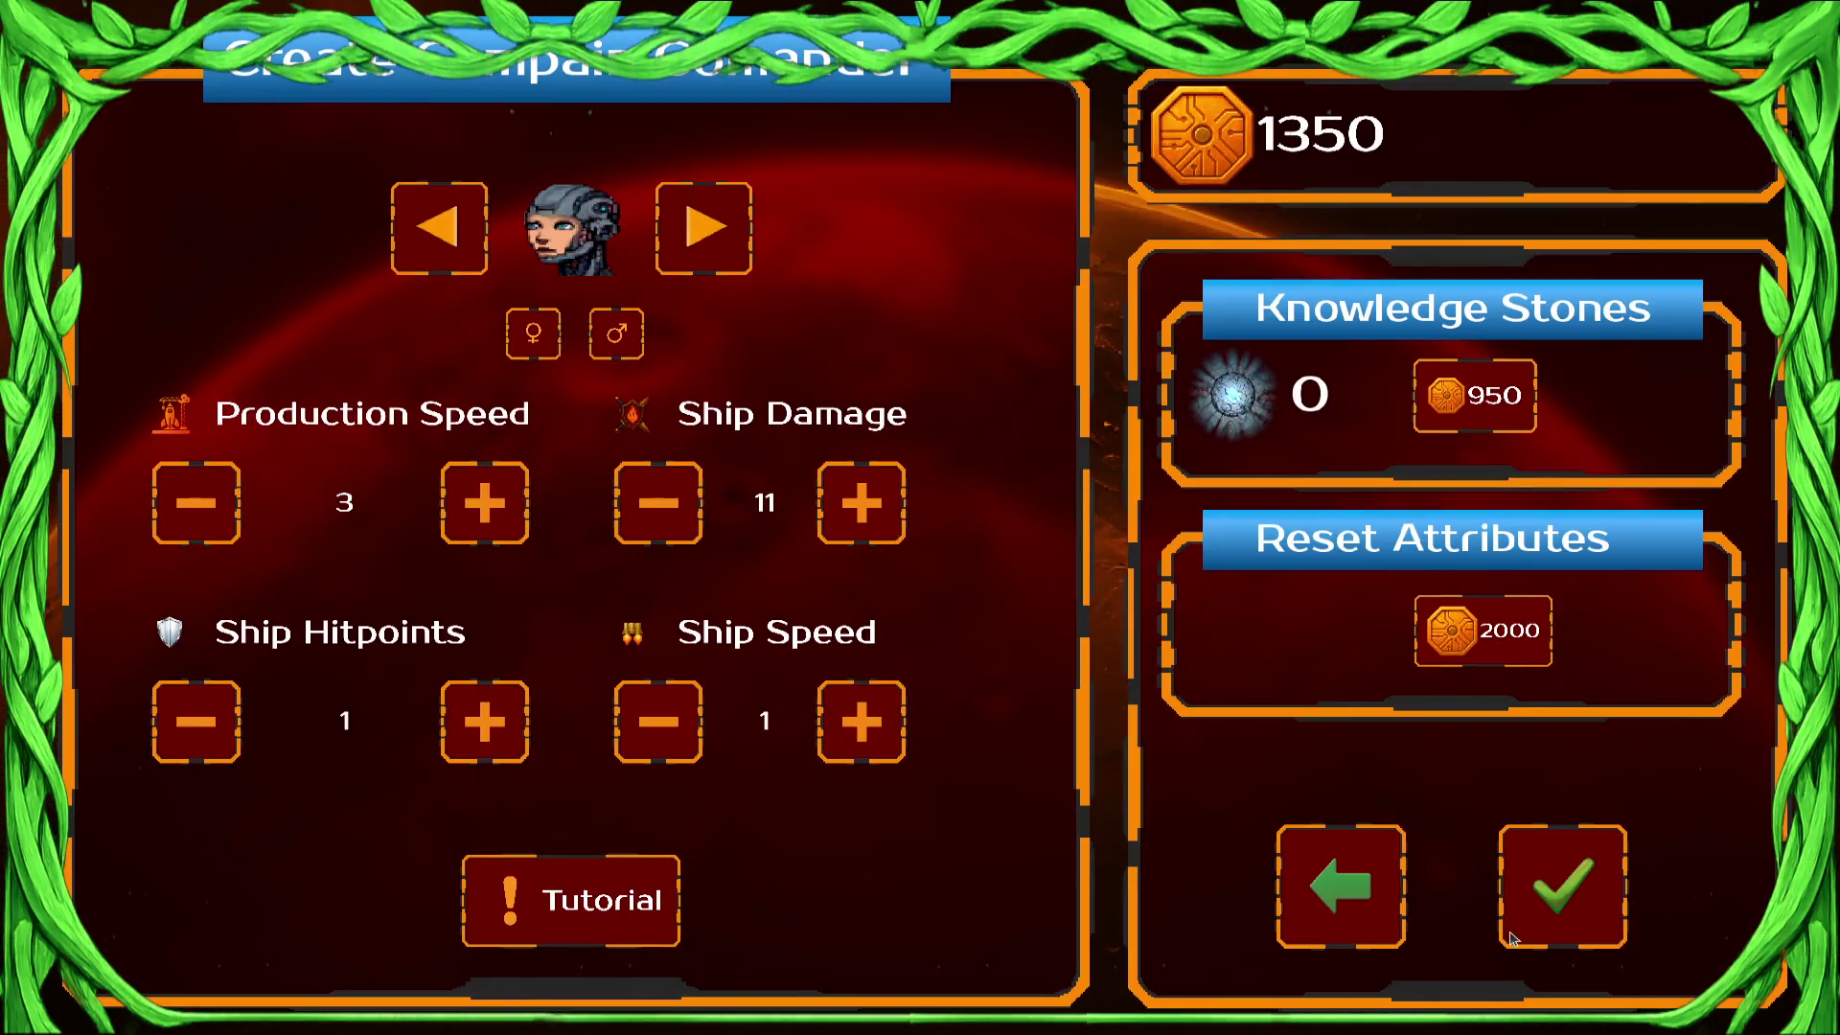
pyautogui.click(1343, 879)
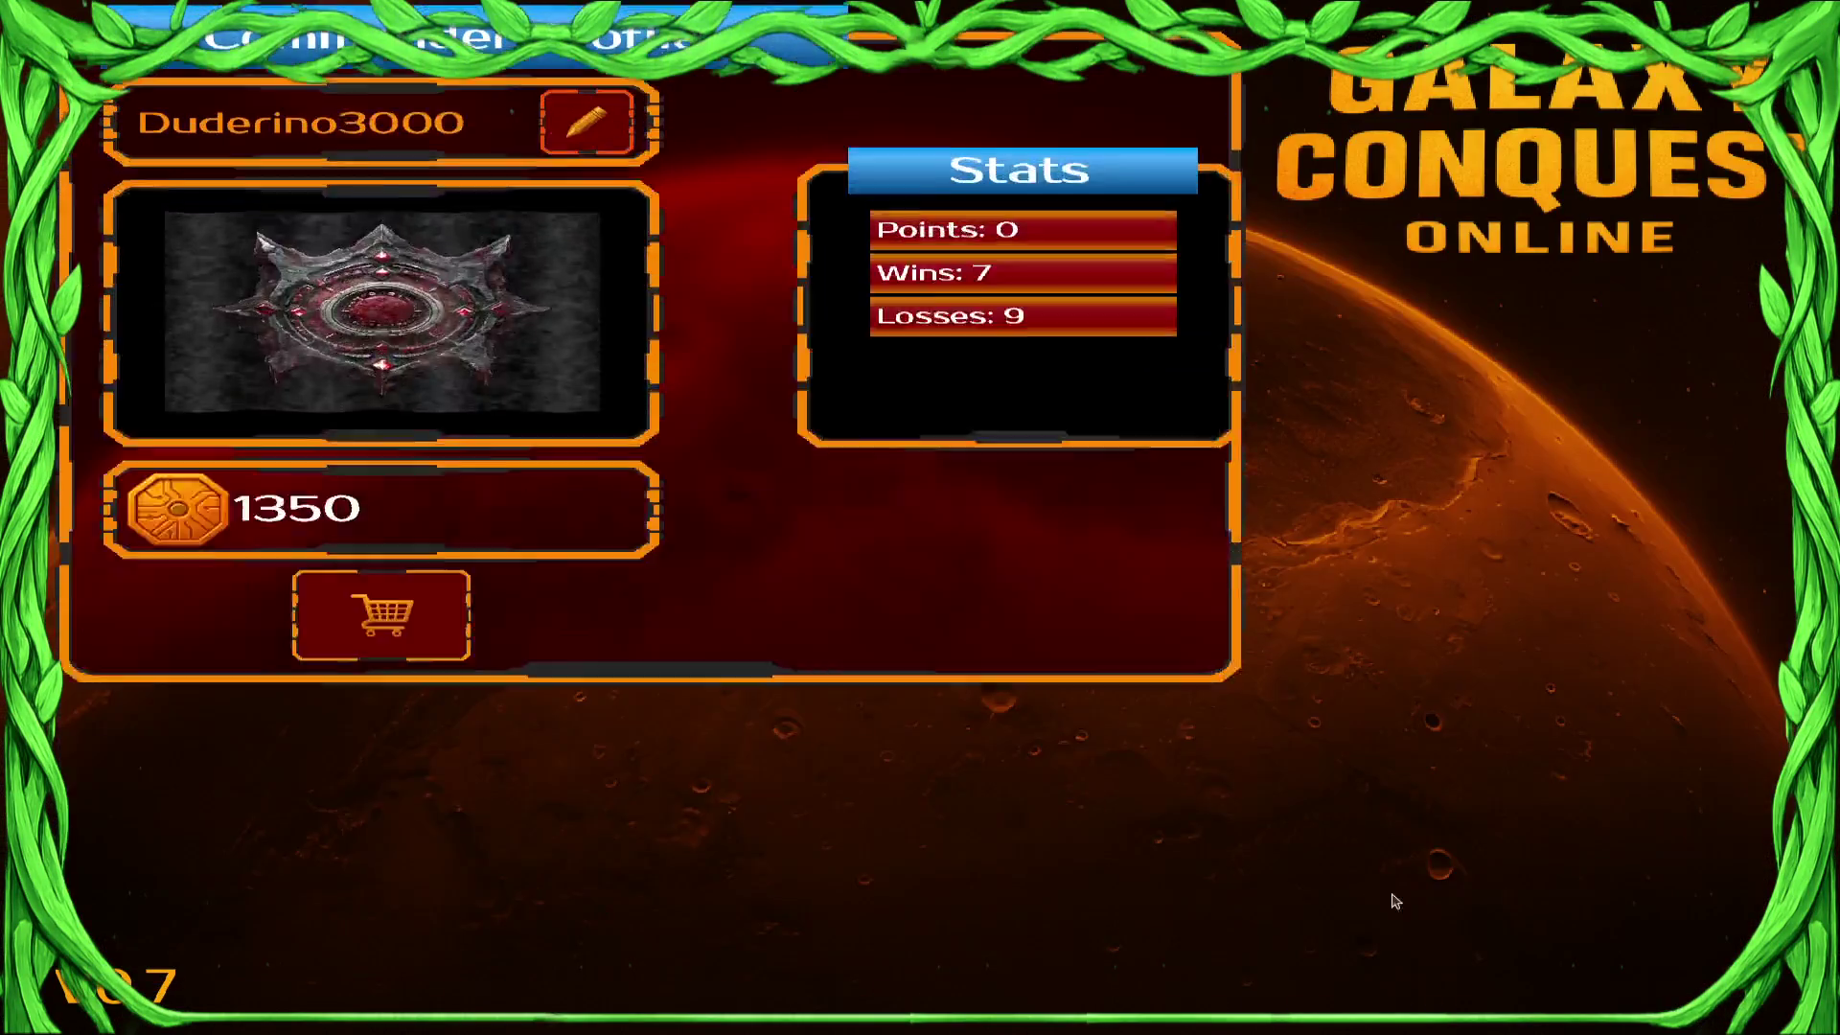
pyautogui.click(1544, 699)
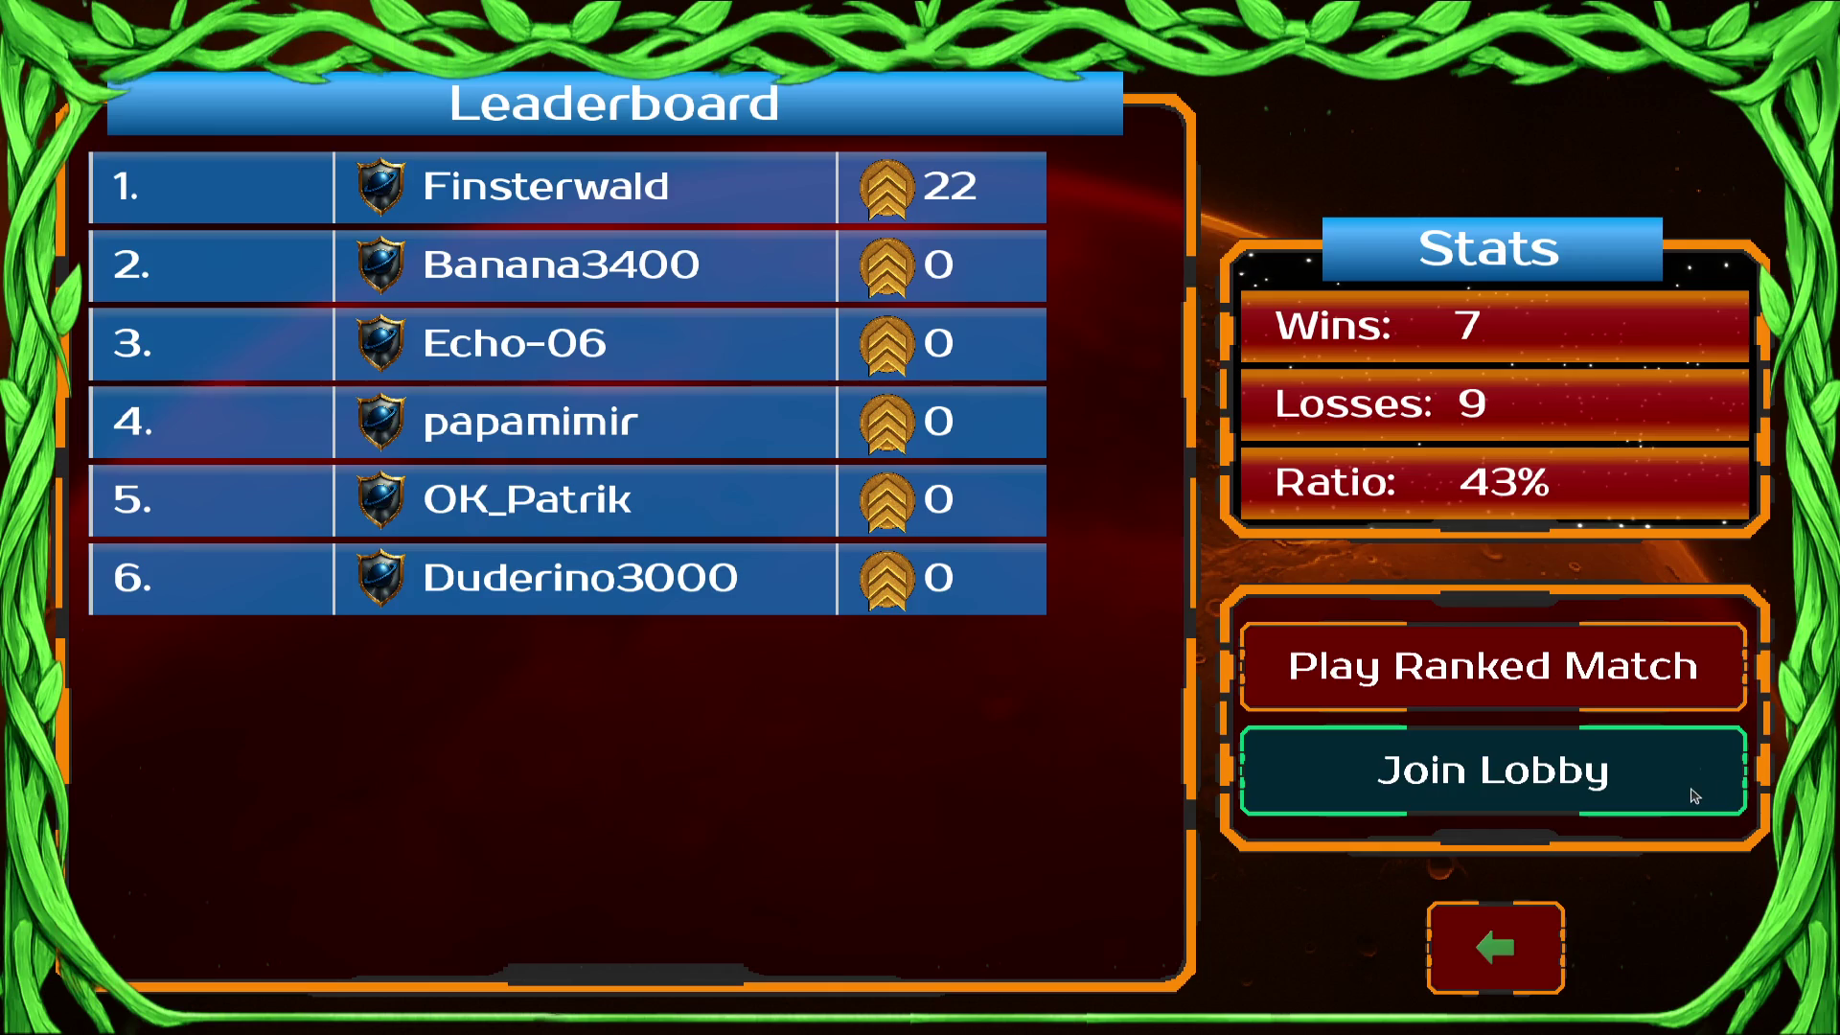
pyautogui.click(1269, 801)
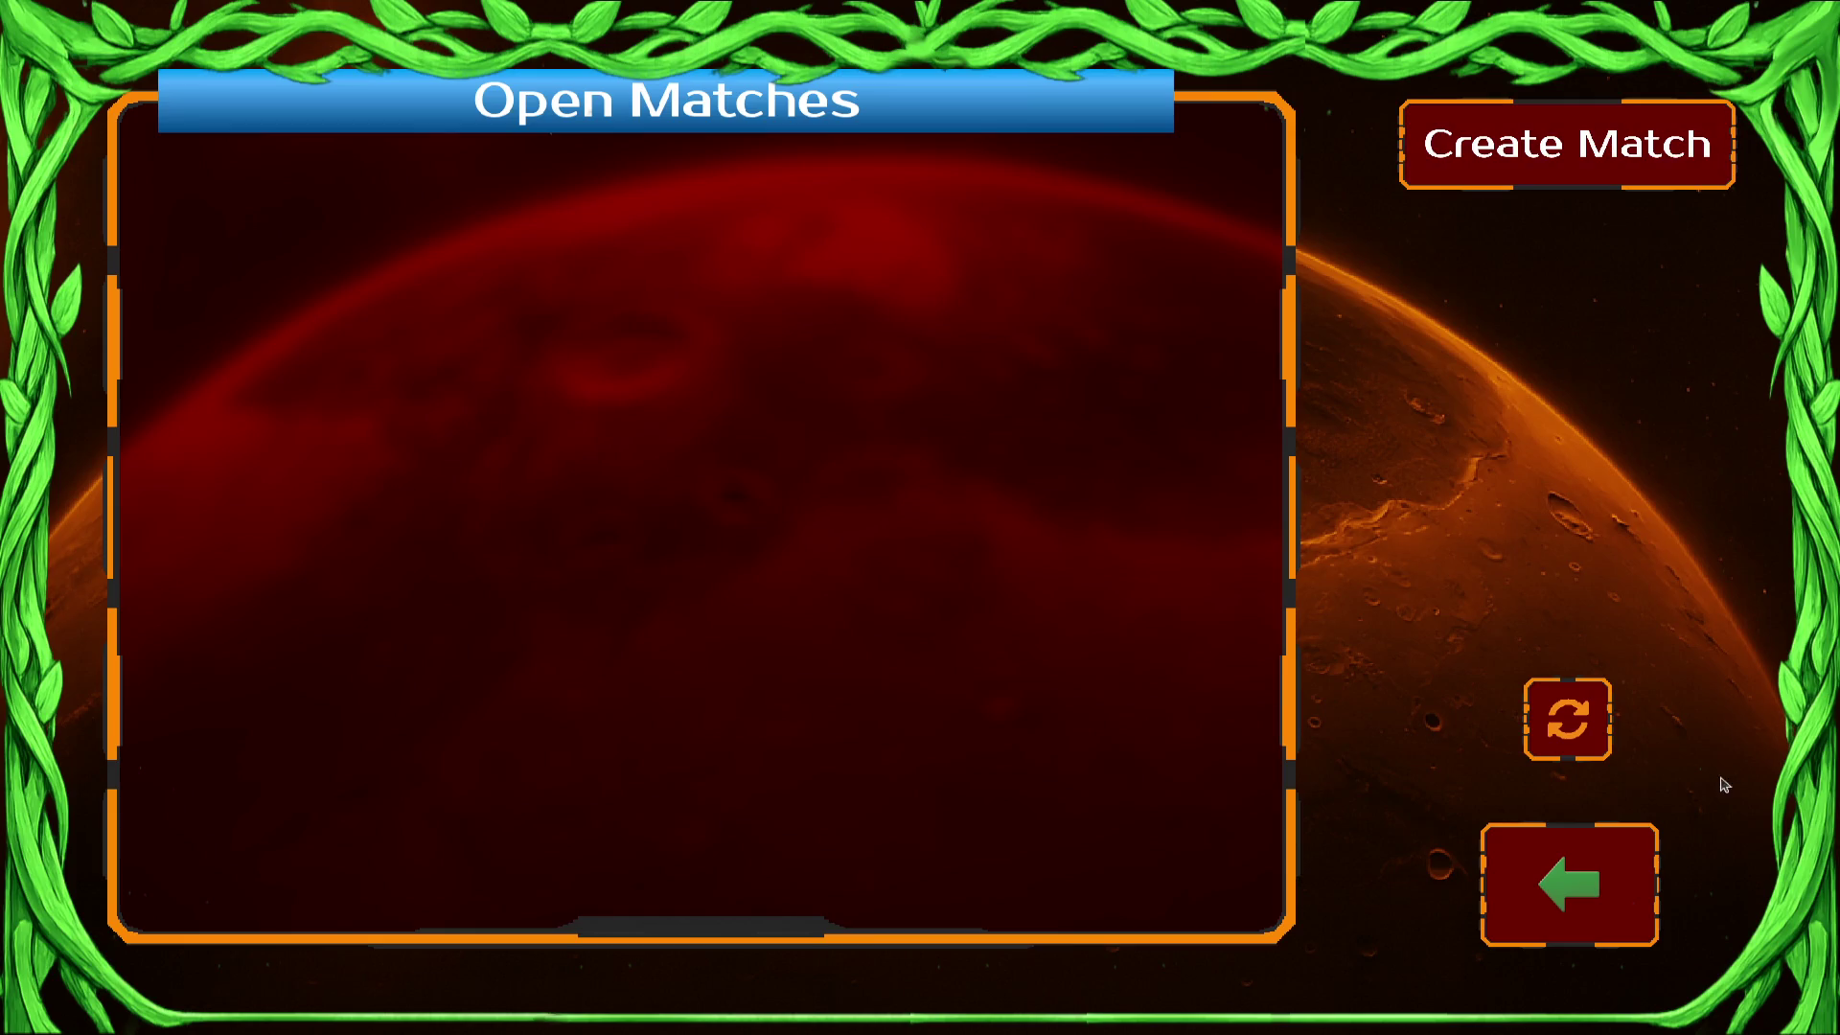
pyautogui.click(401, 203)
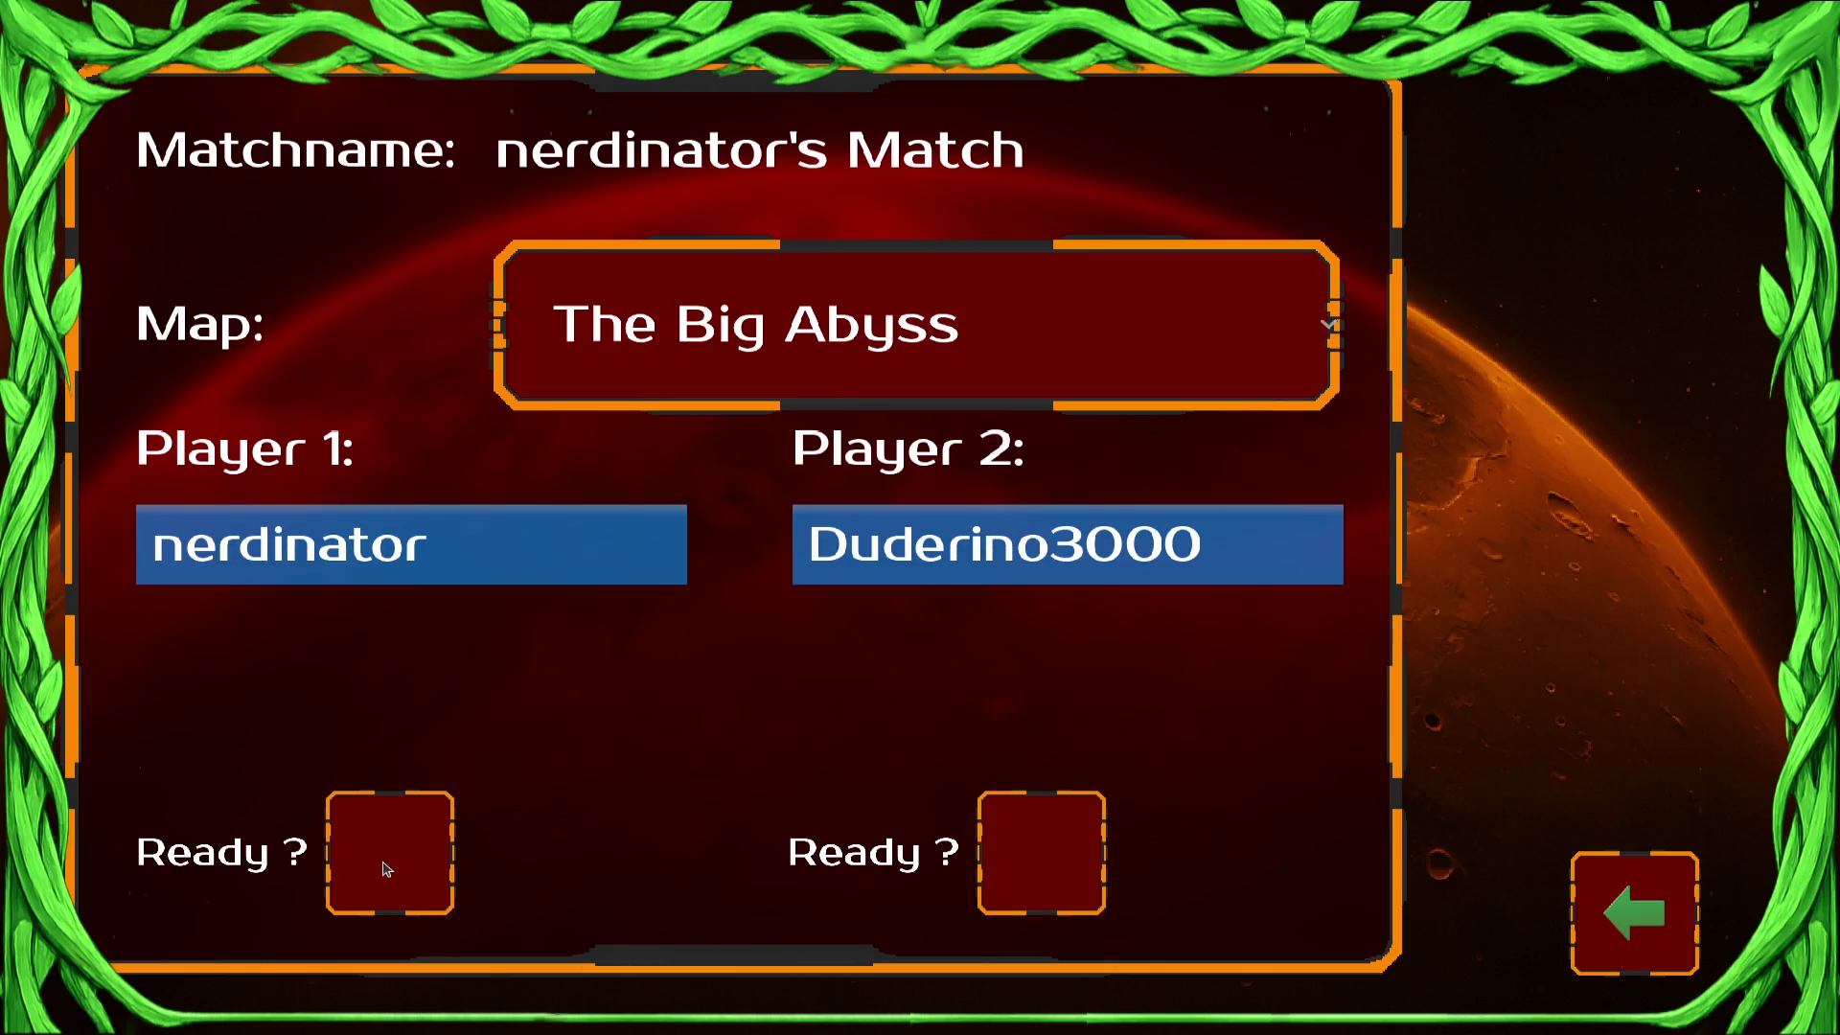
pyautogui.click(1104, 890)
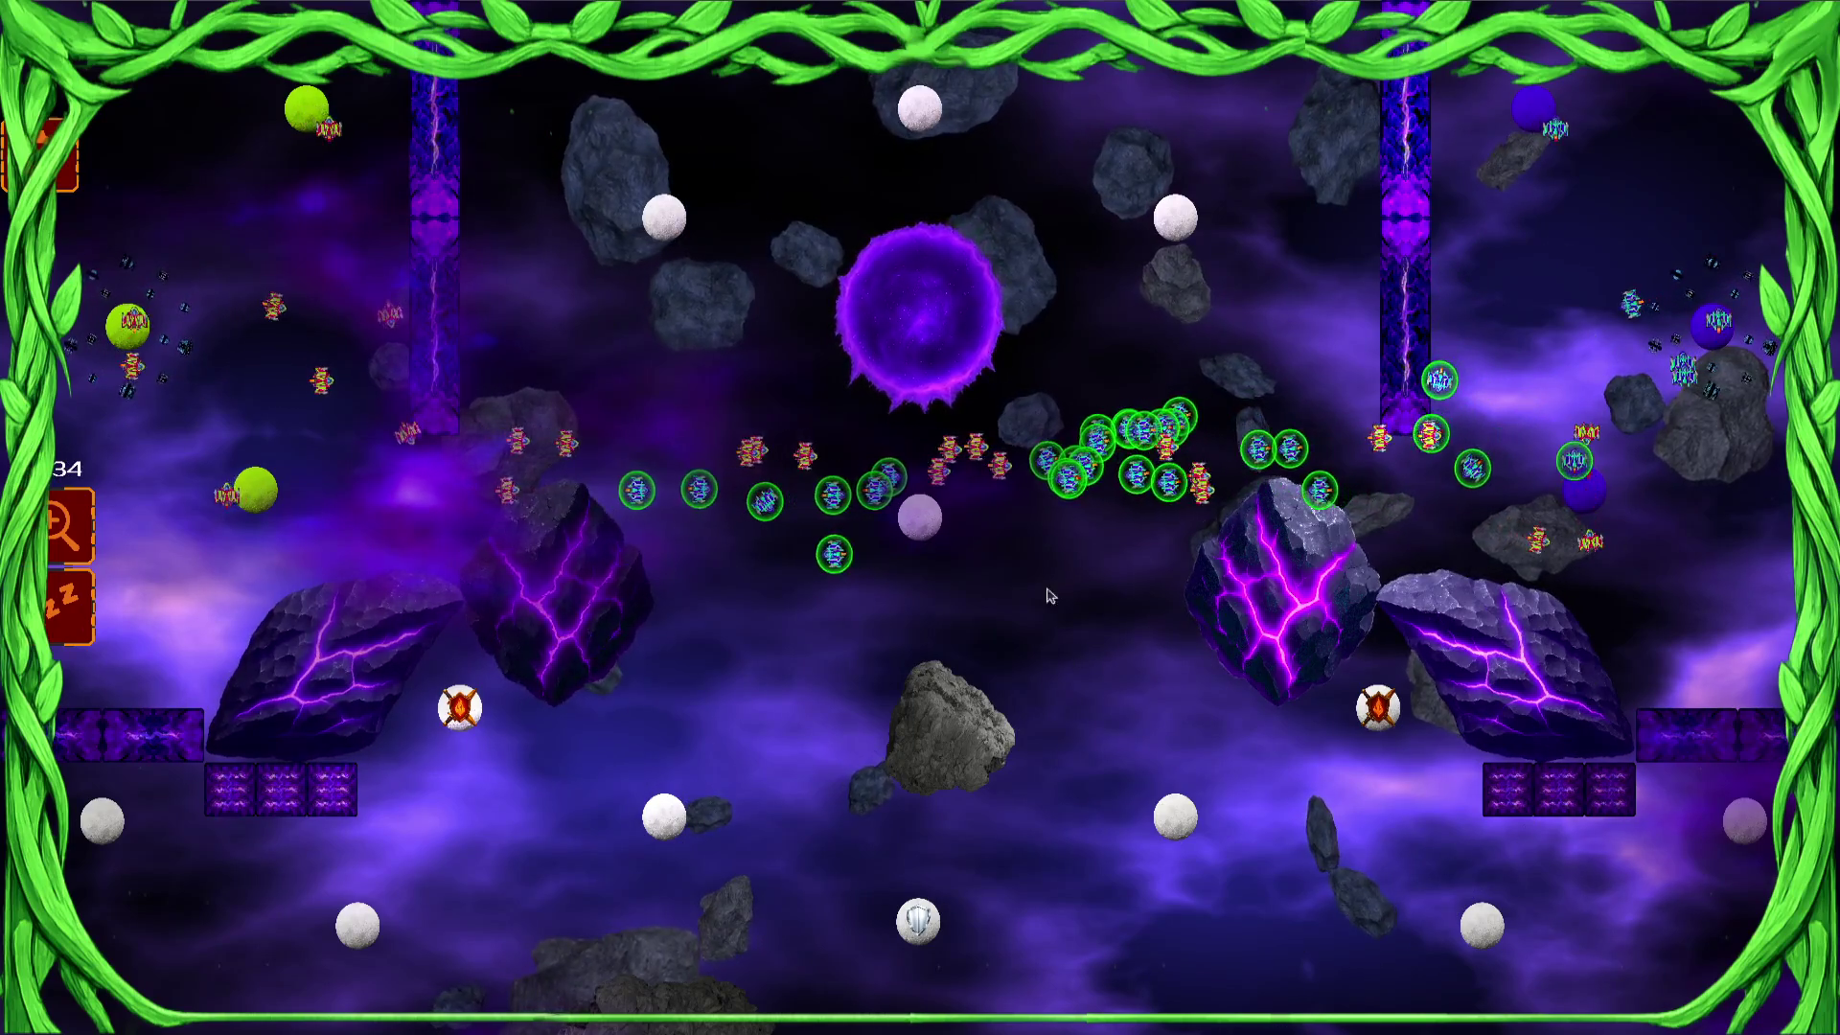
# Surrender the match, return to the main menu, and close the game.
pyautogui.press('Escape')
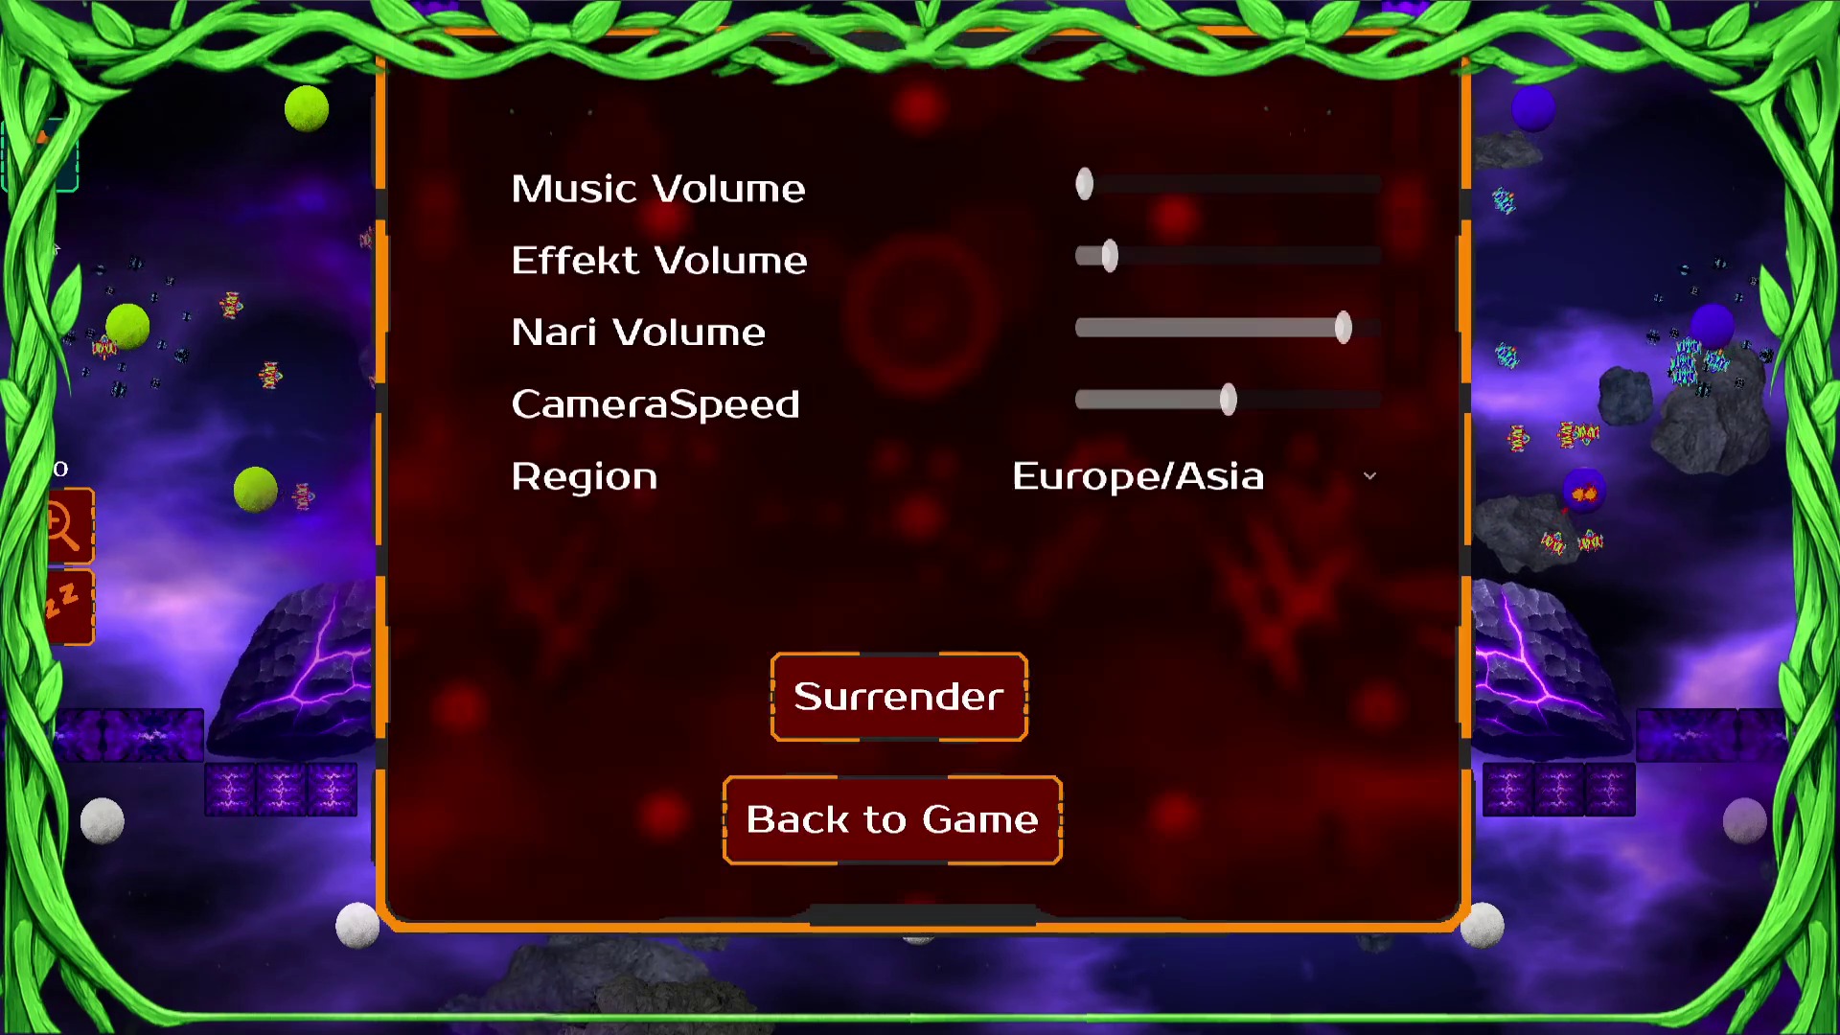
pyautogui.click(831, 720)
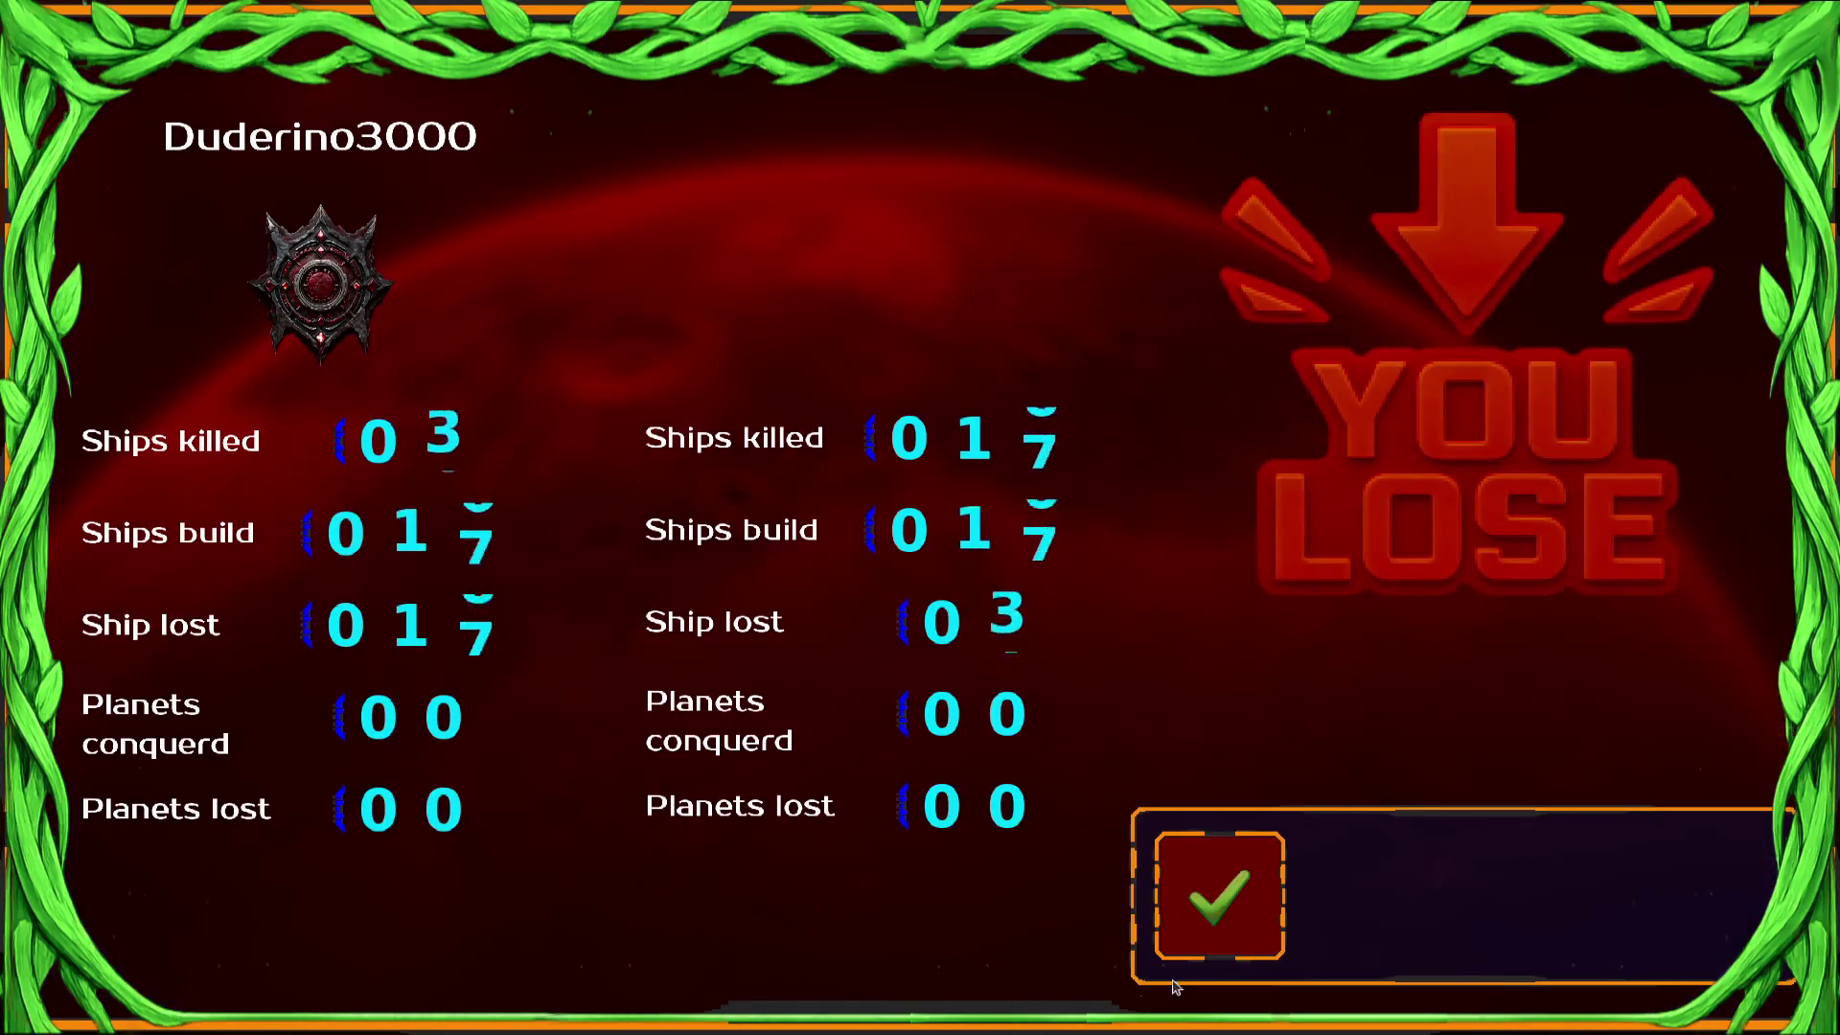
pyautogui.click(1234, 886)
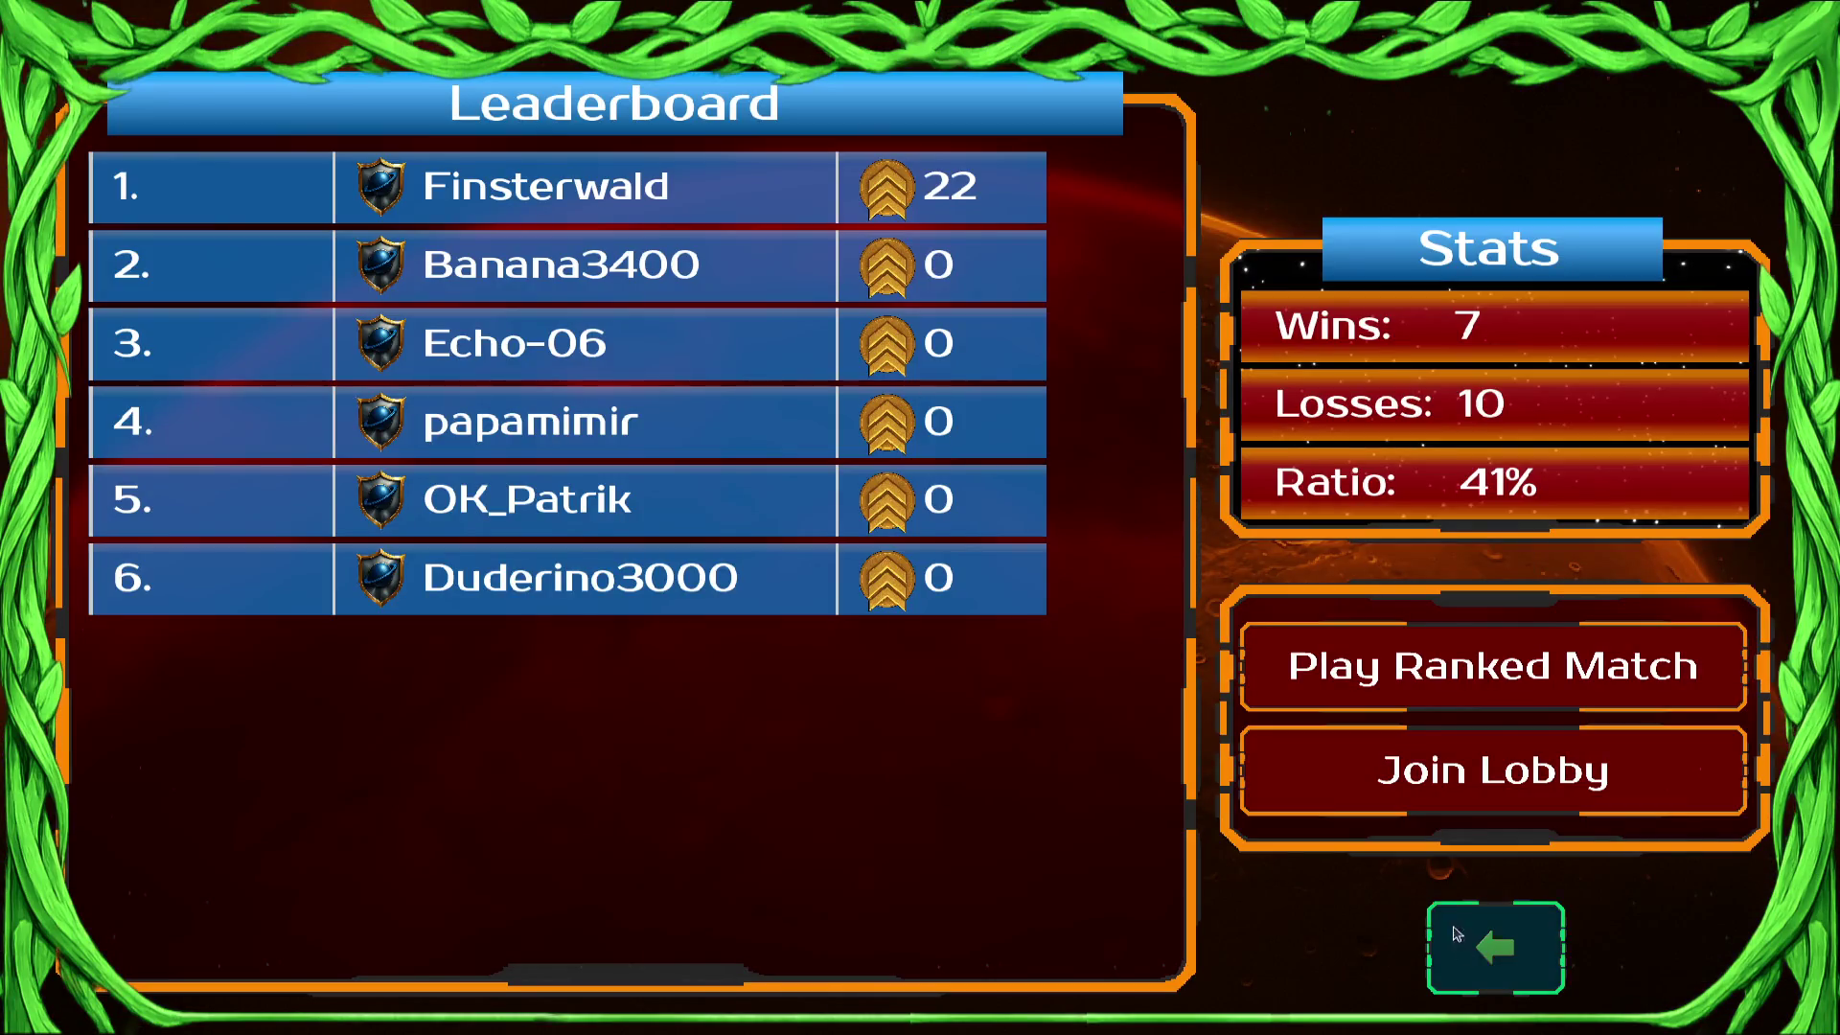
pyautogui.click(1454, 963)
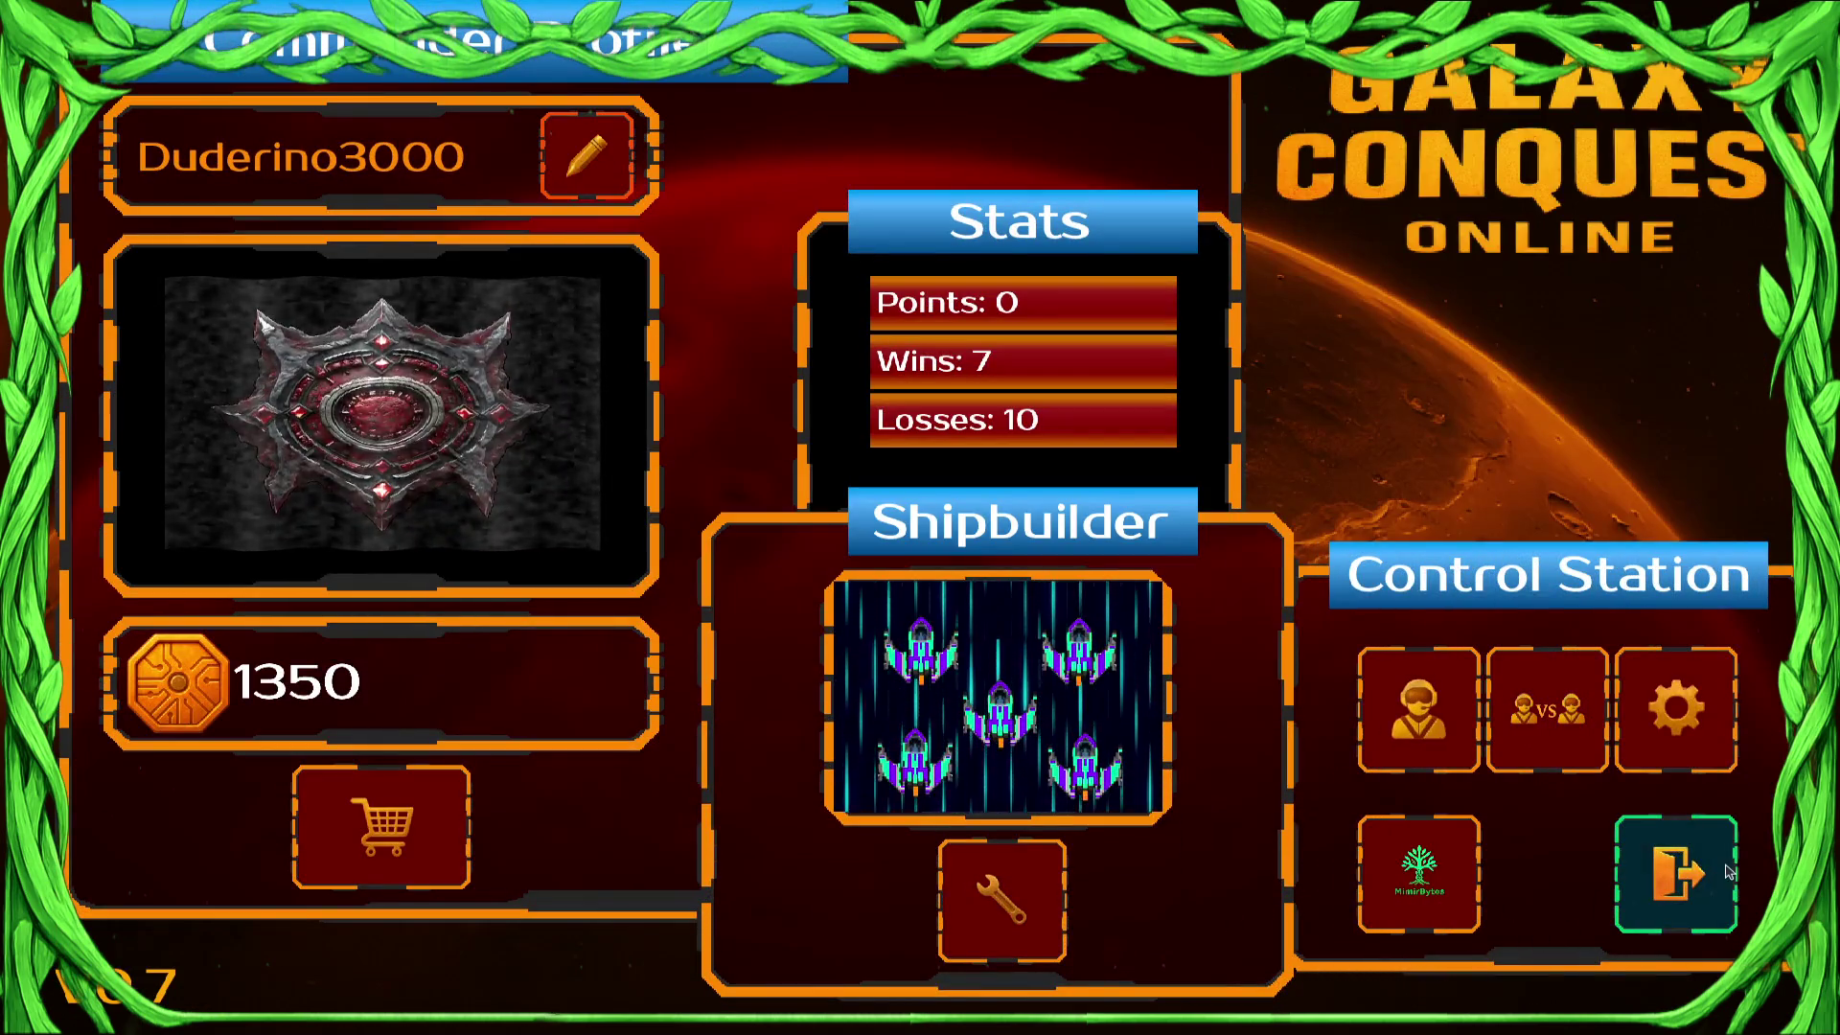
pyautogui.press('F8')
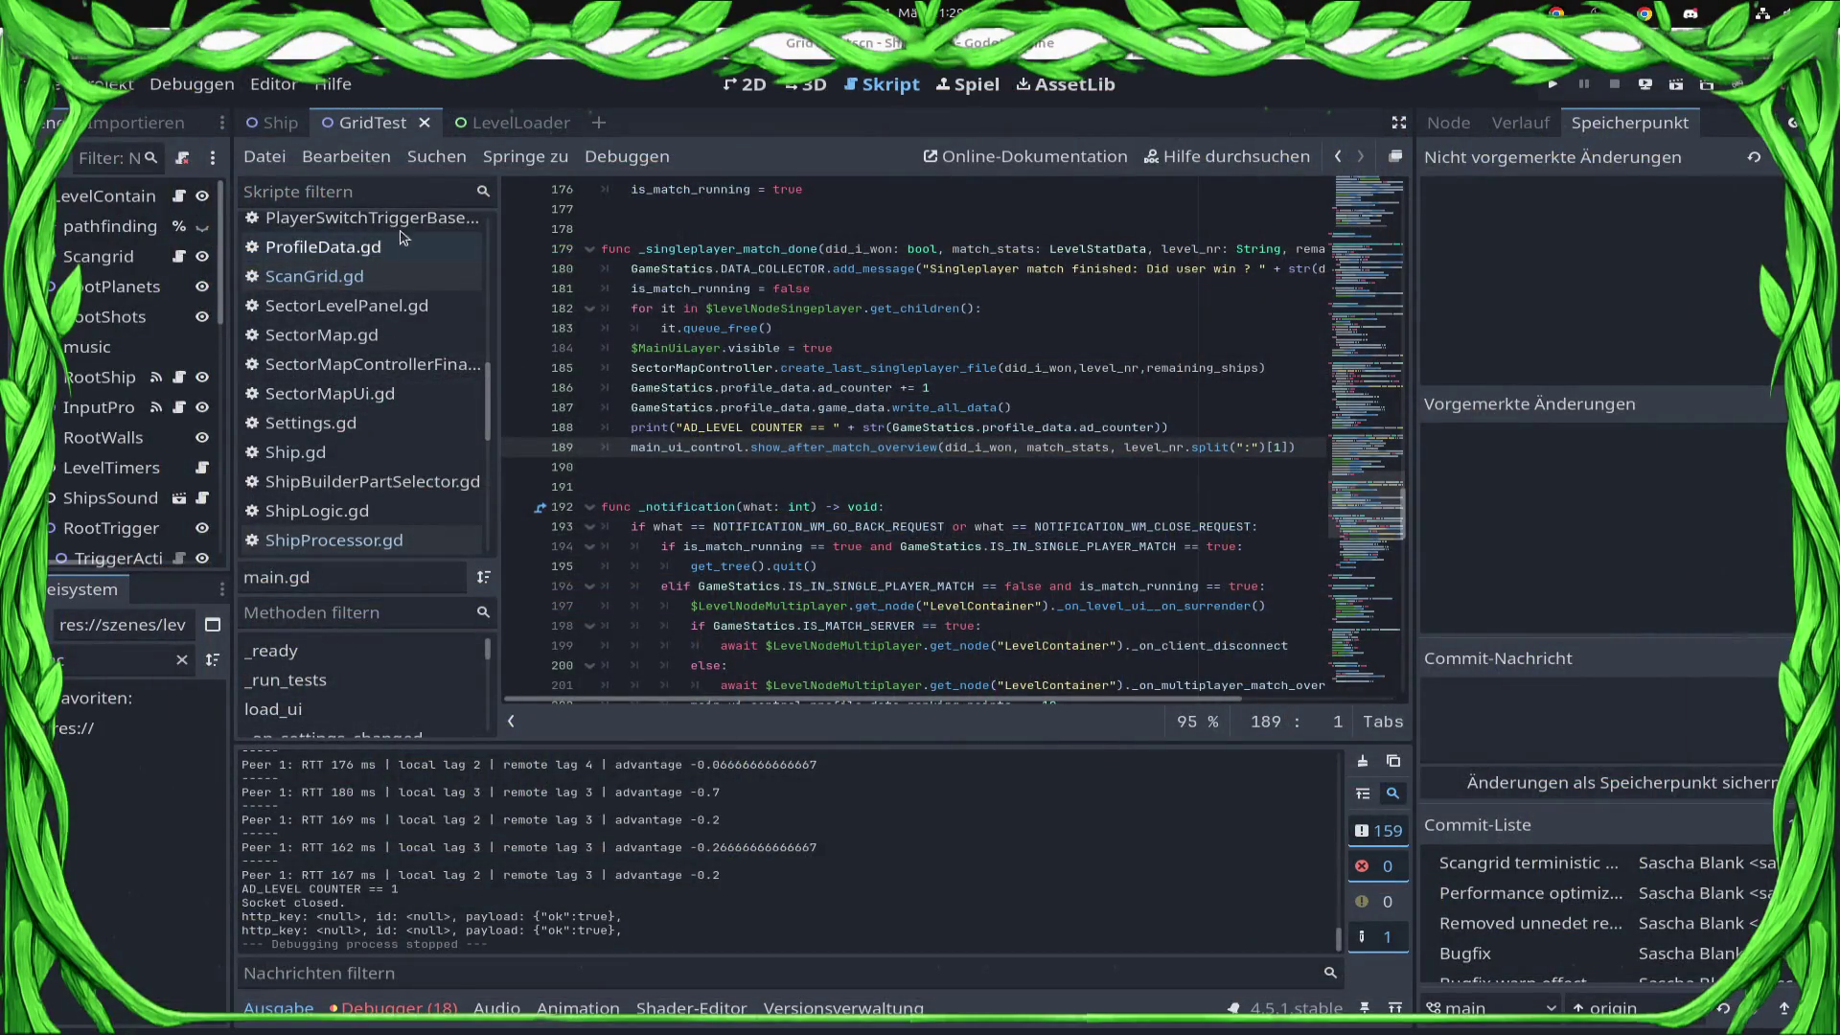
# Open ShipStateProcessor.gd, change SCAN_RANGE_PX from 500 to 200, and save the script.
pyautogui.click(347, 306)
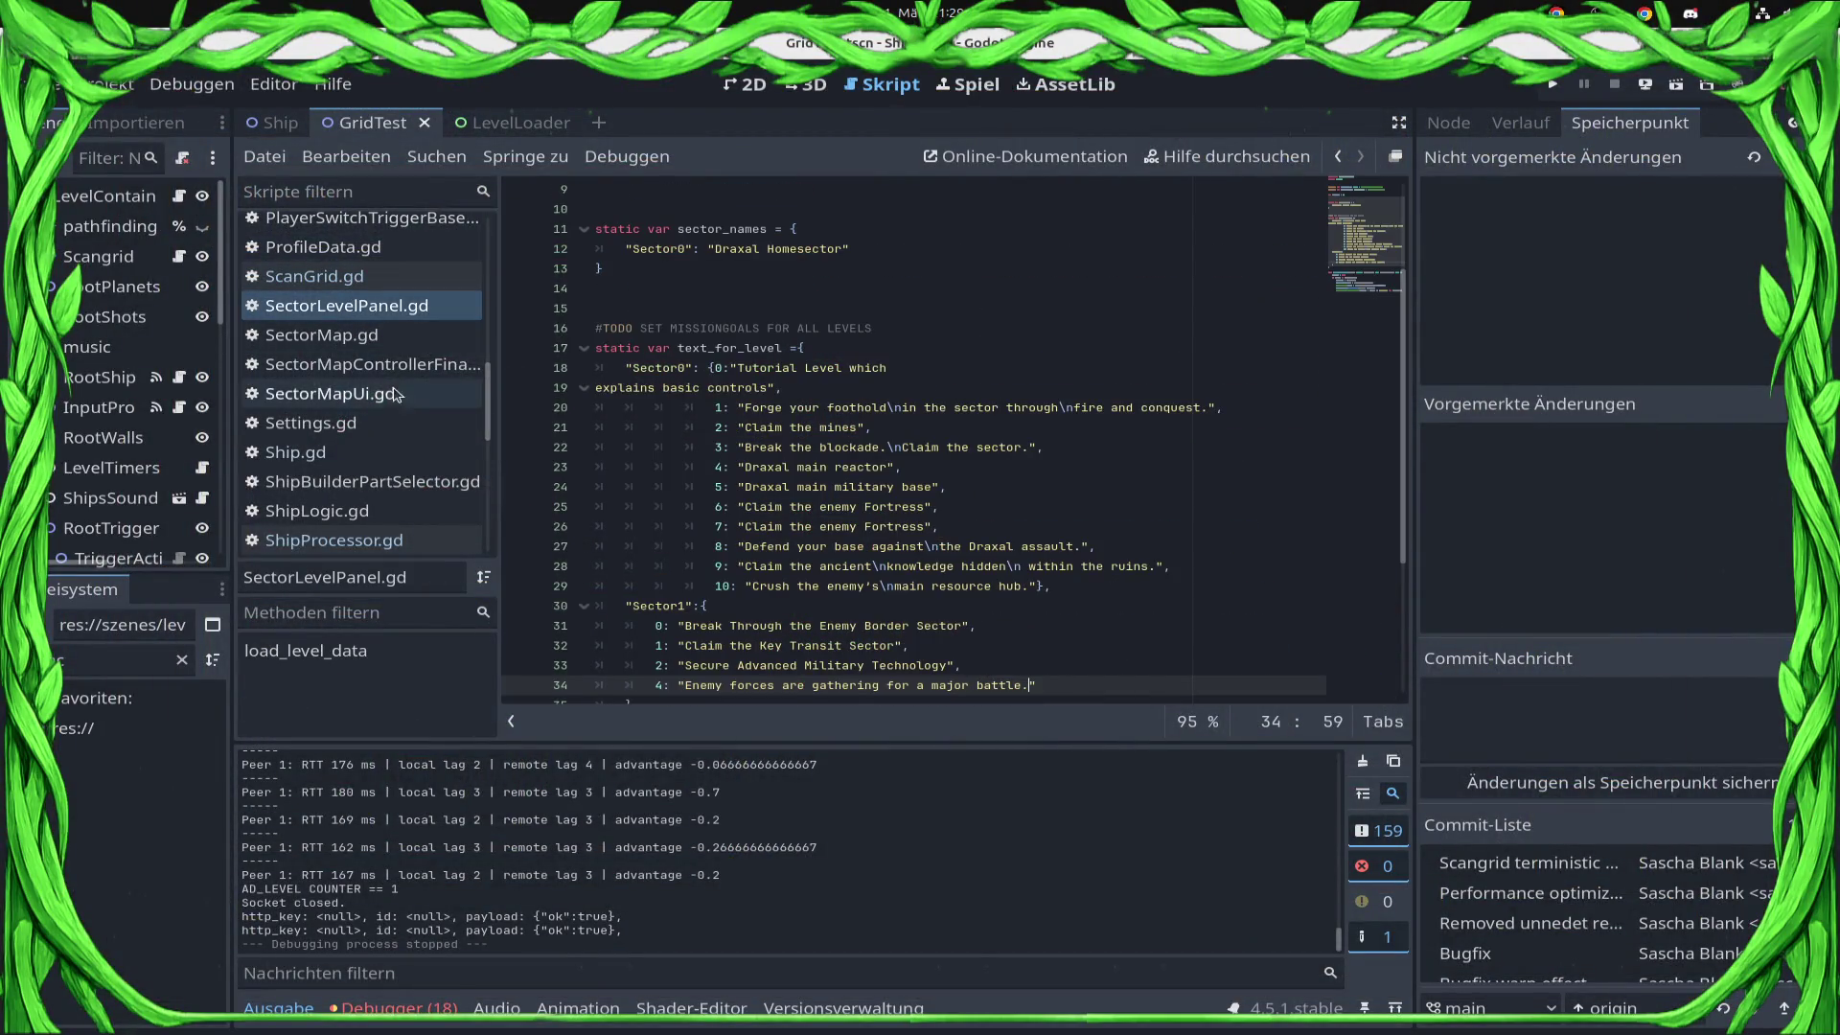
pyautogui.scroll(-3, 400, 425)
pyautogui.click(417, 476)
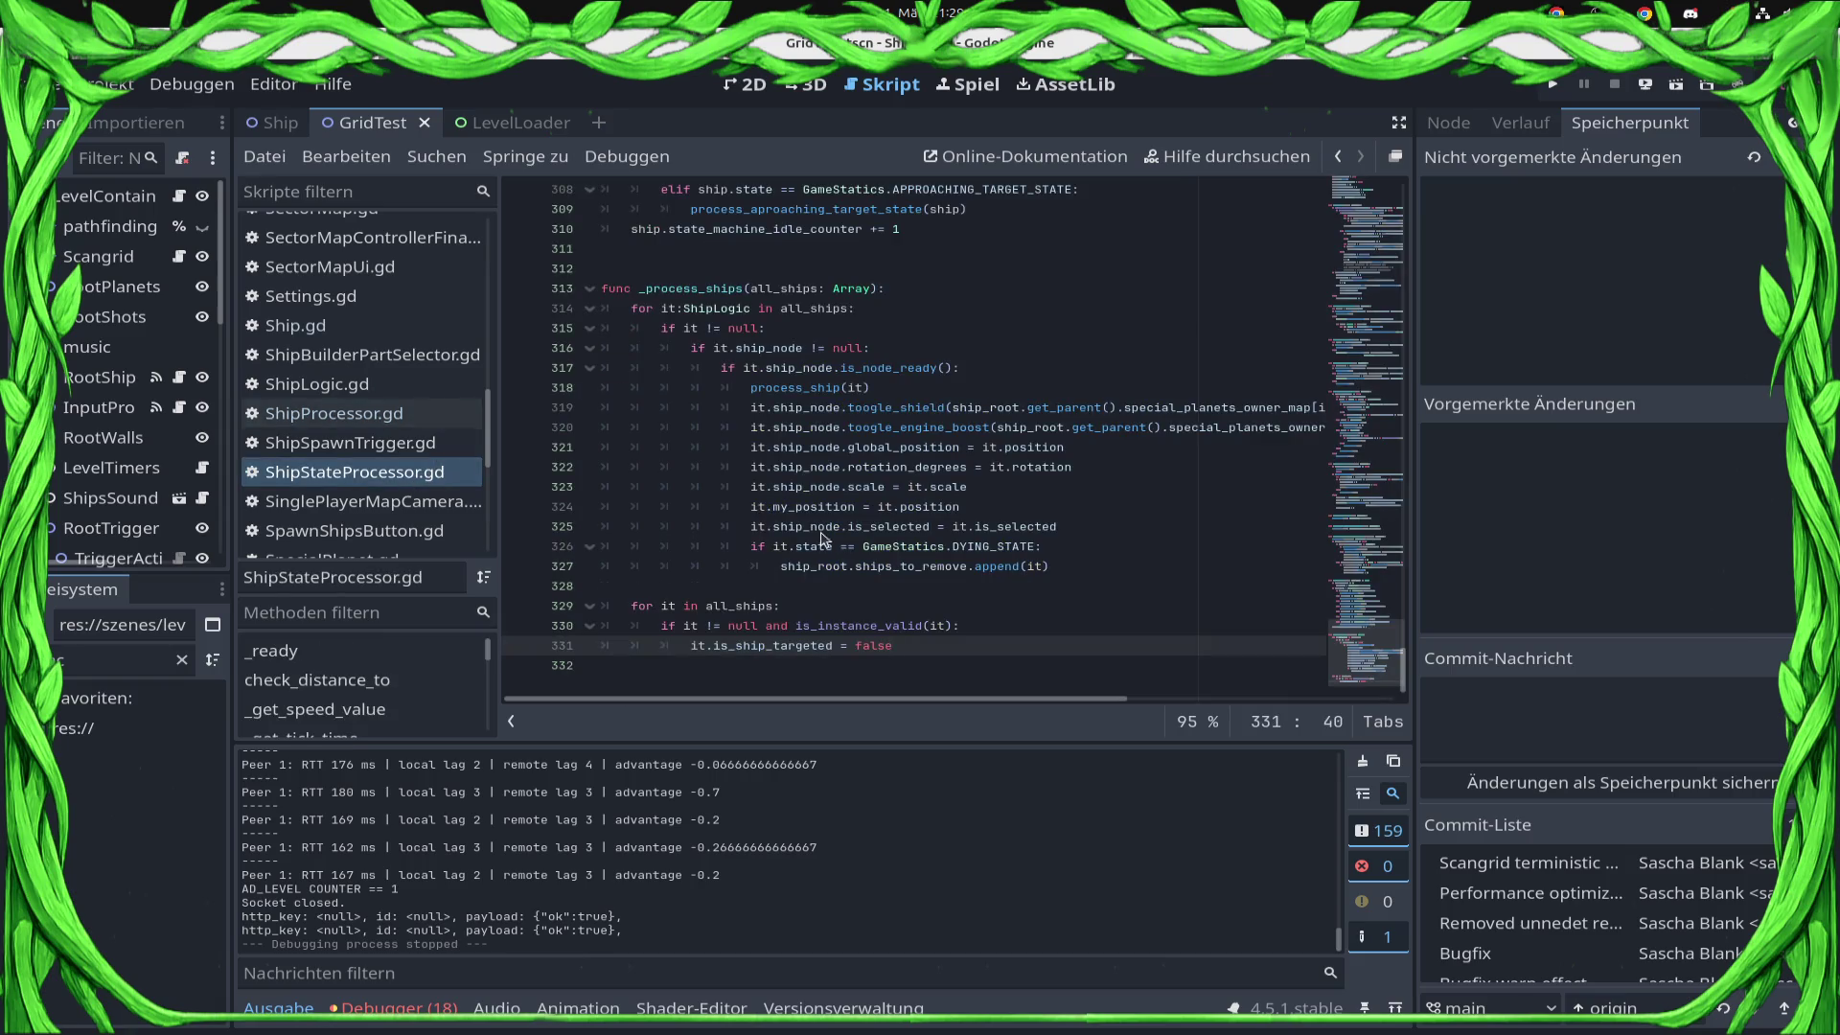
pyautogui.moveTo(1397, 697); pyautogui.dragTo(1401, 206)
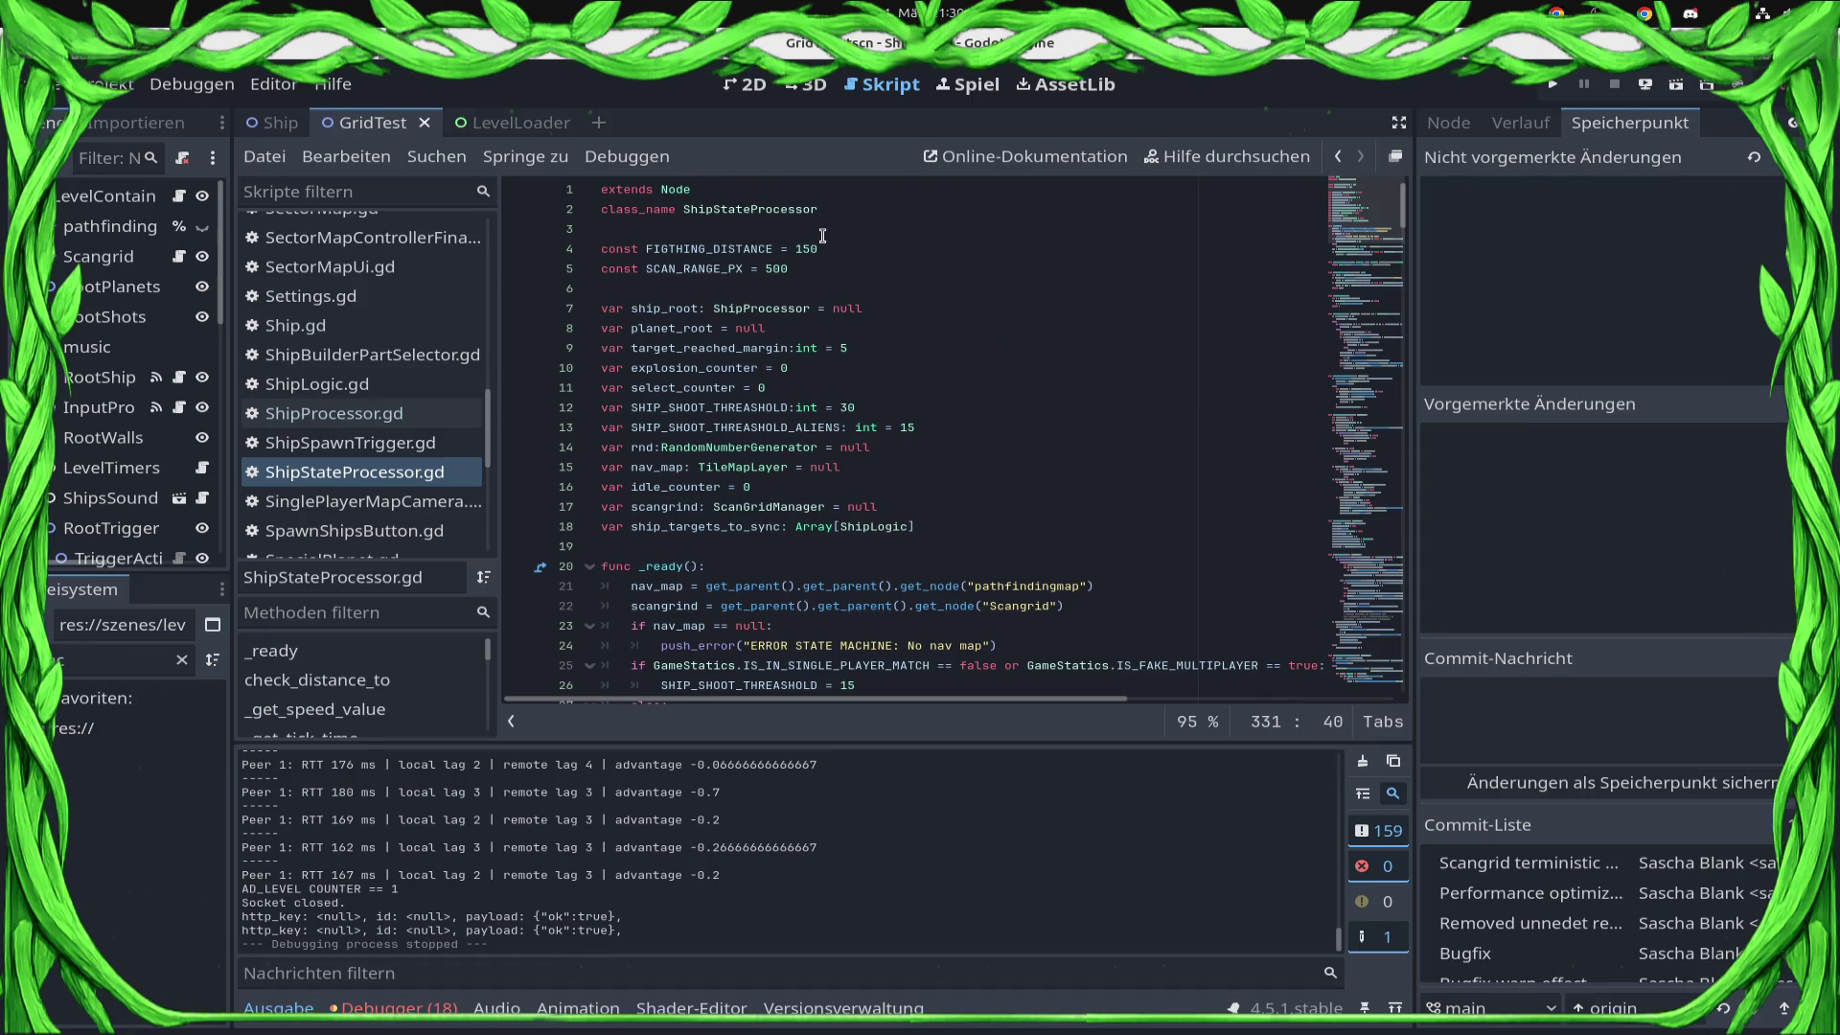
pyautogui.doubleClick(782, 267)
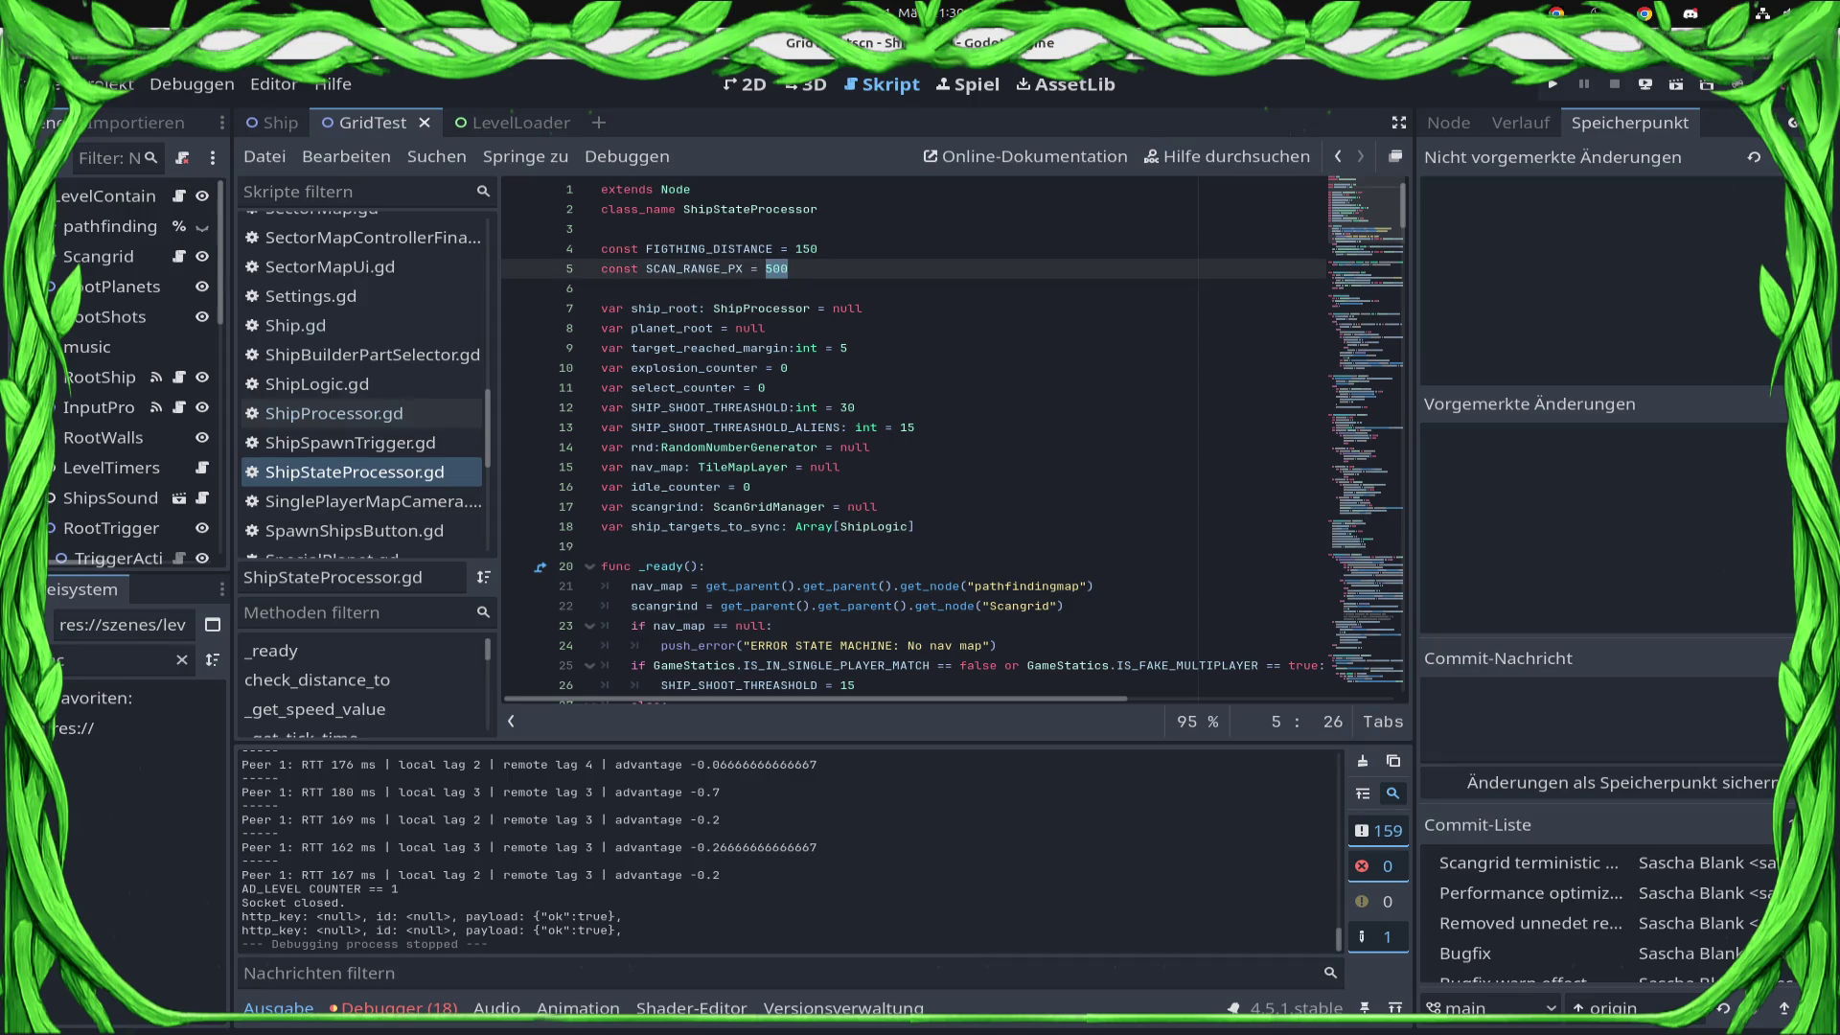
pyautogui.hotkey('ctrl', 's')
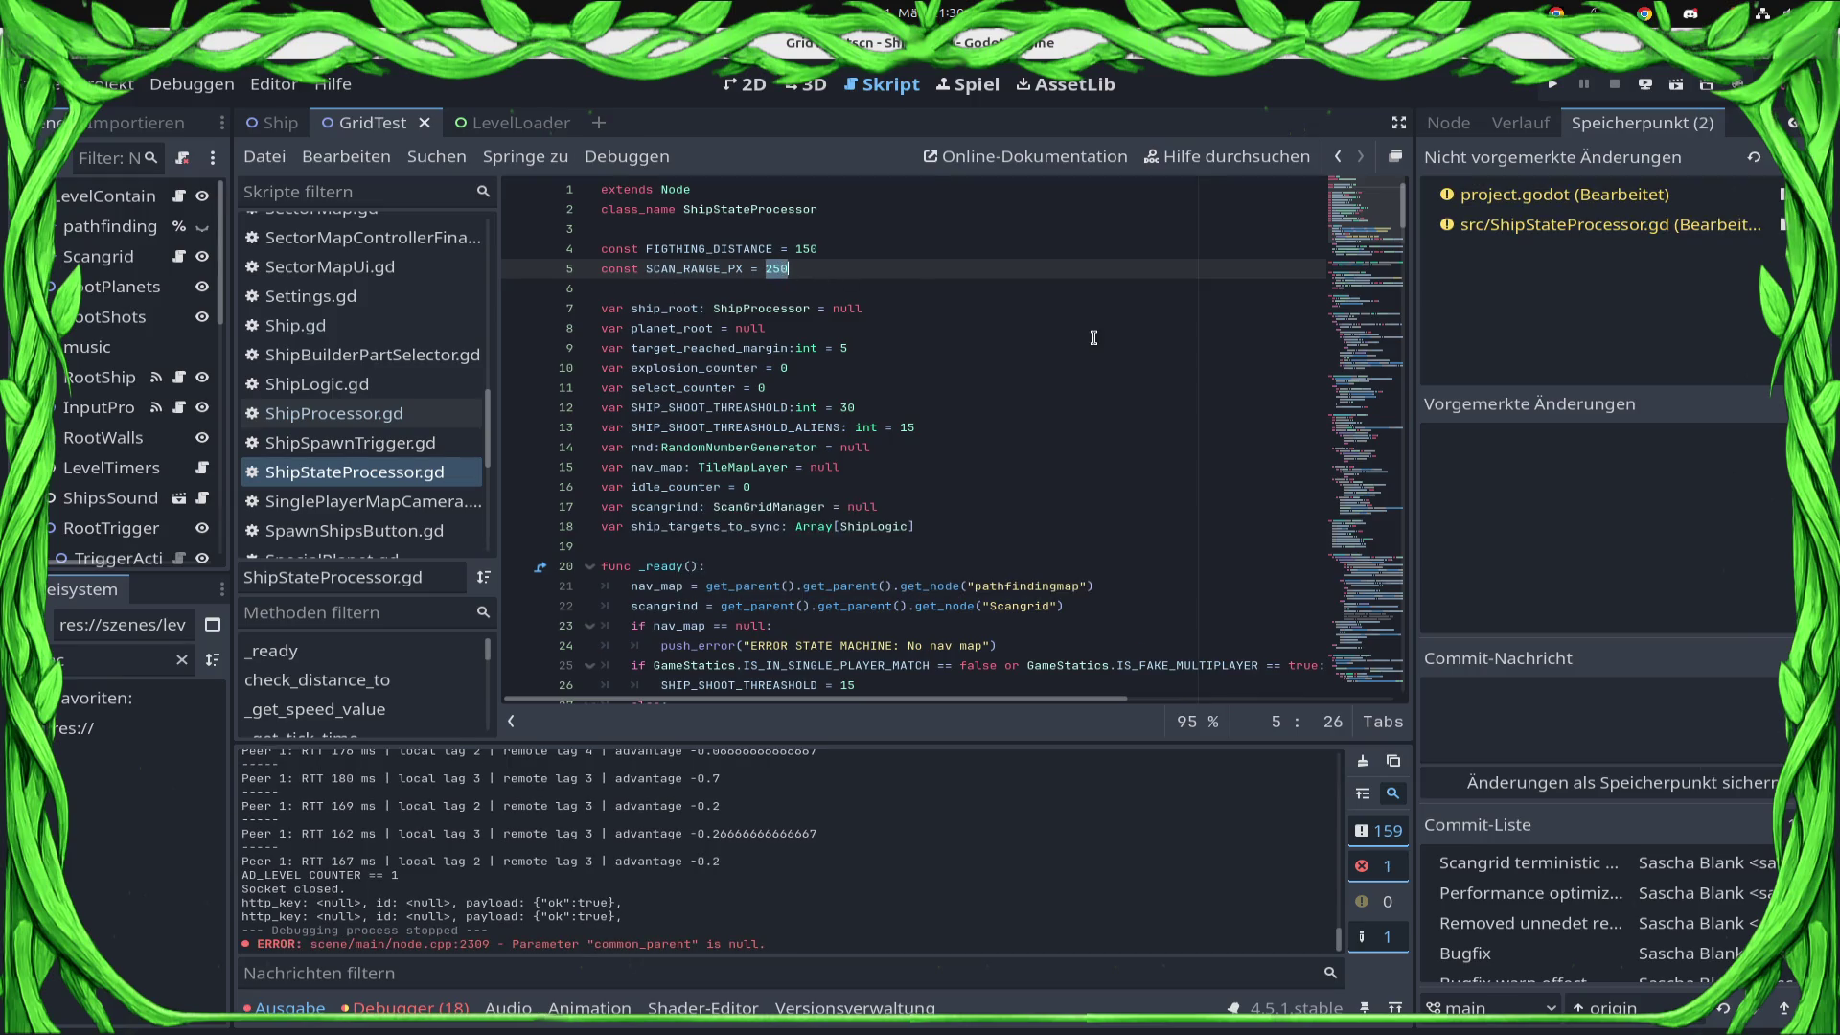
pyautogui.hotkey('ctrl', 's')
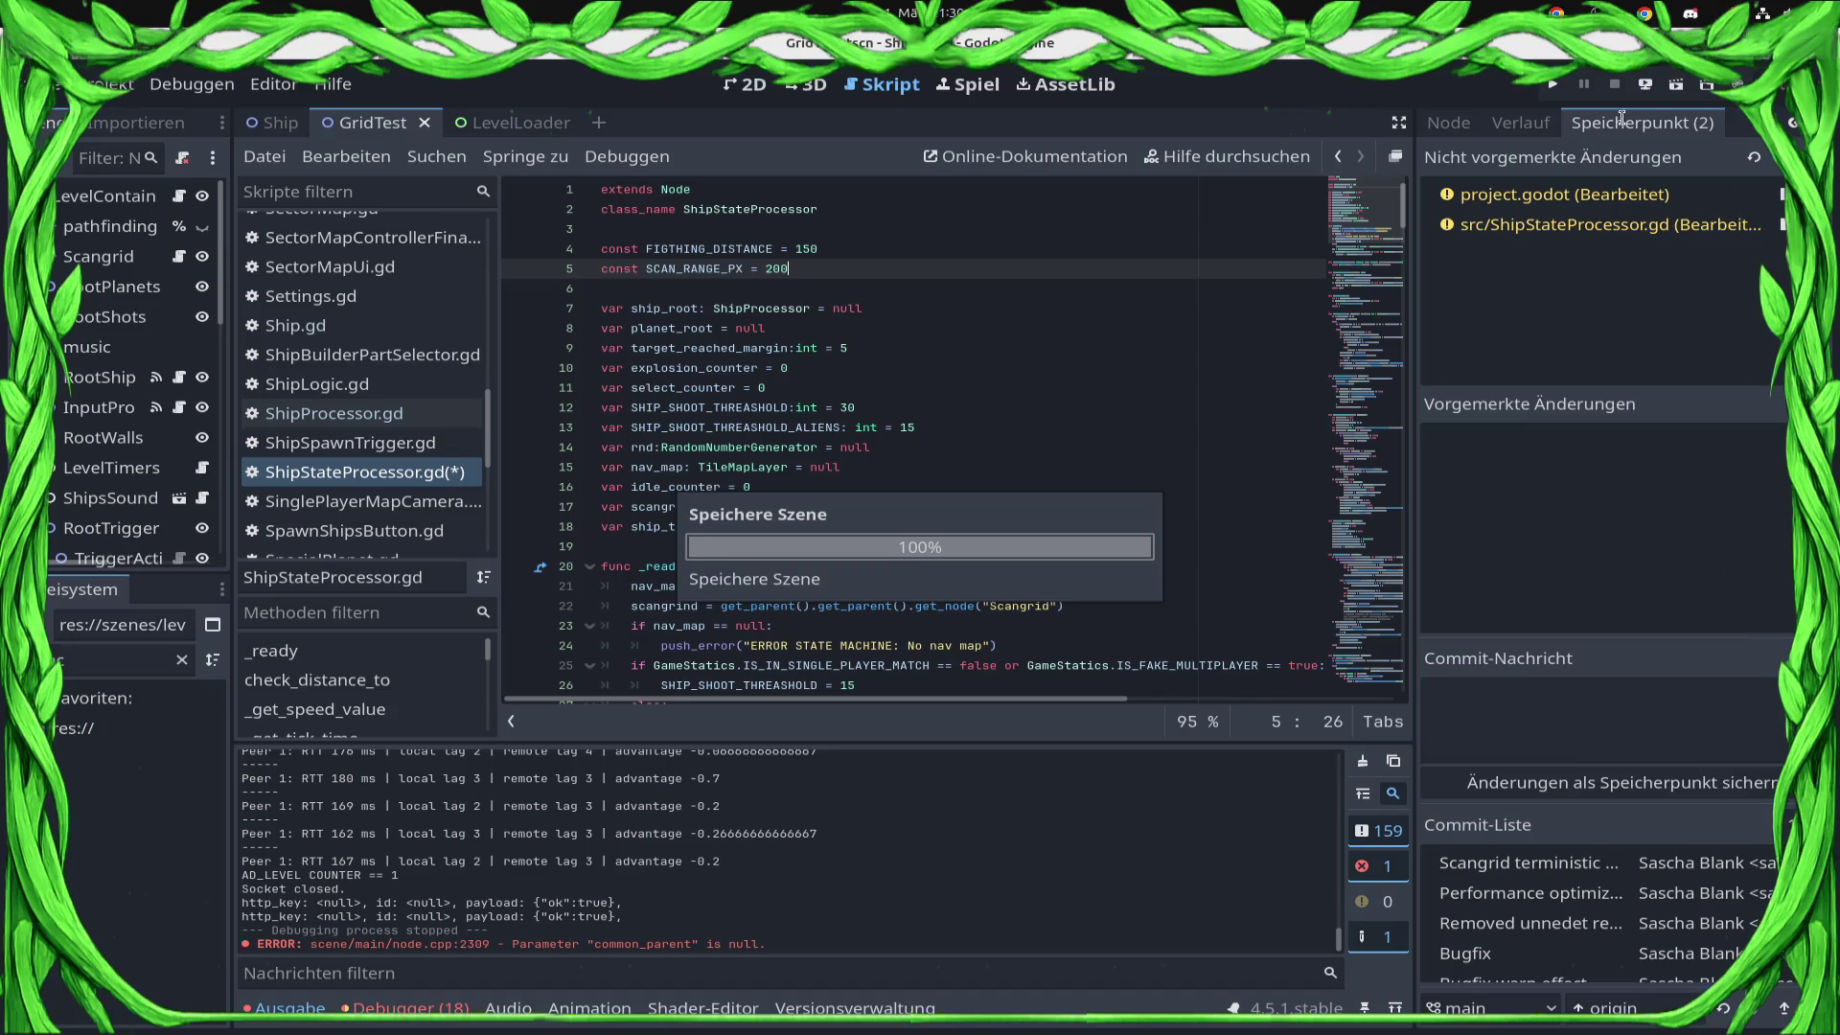
pyautogui.click(1645, 84)
# Launch the updated game, join a lobby match, and zoom out over the asteroid-field level.
pyautogui.click(1619, 110)
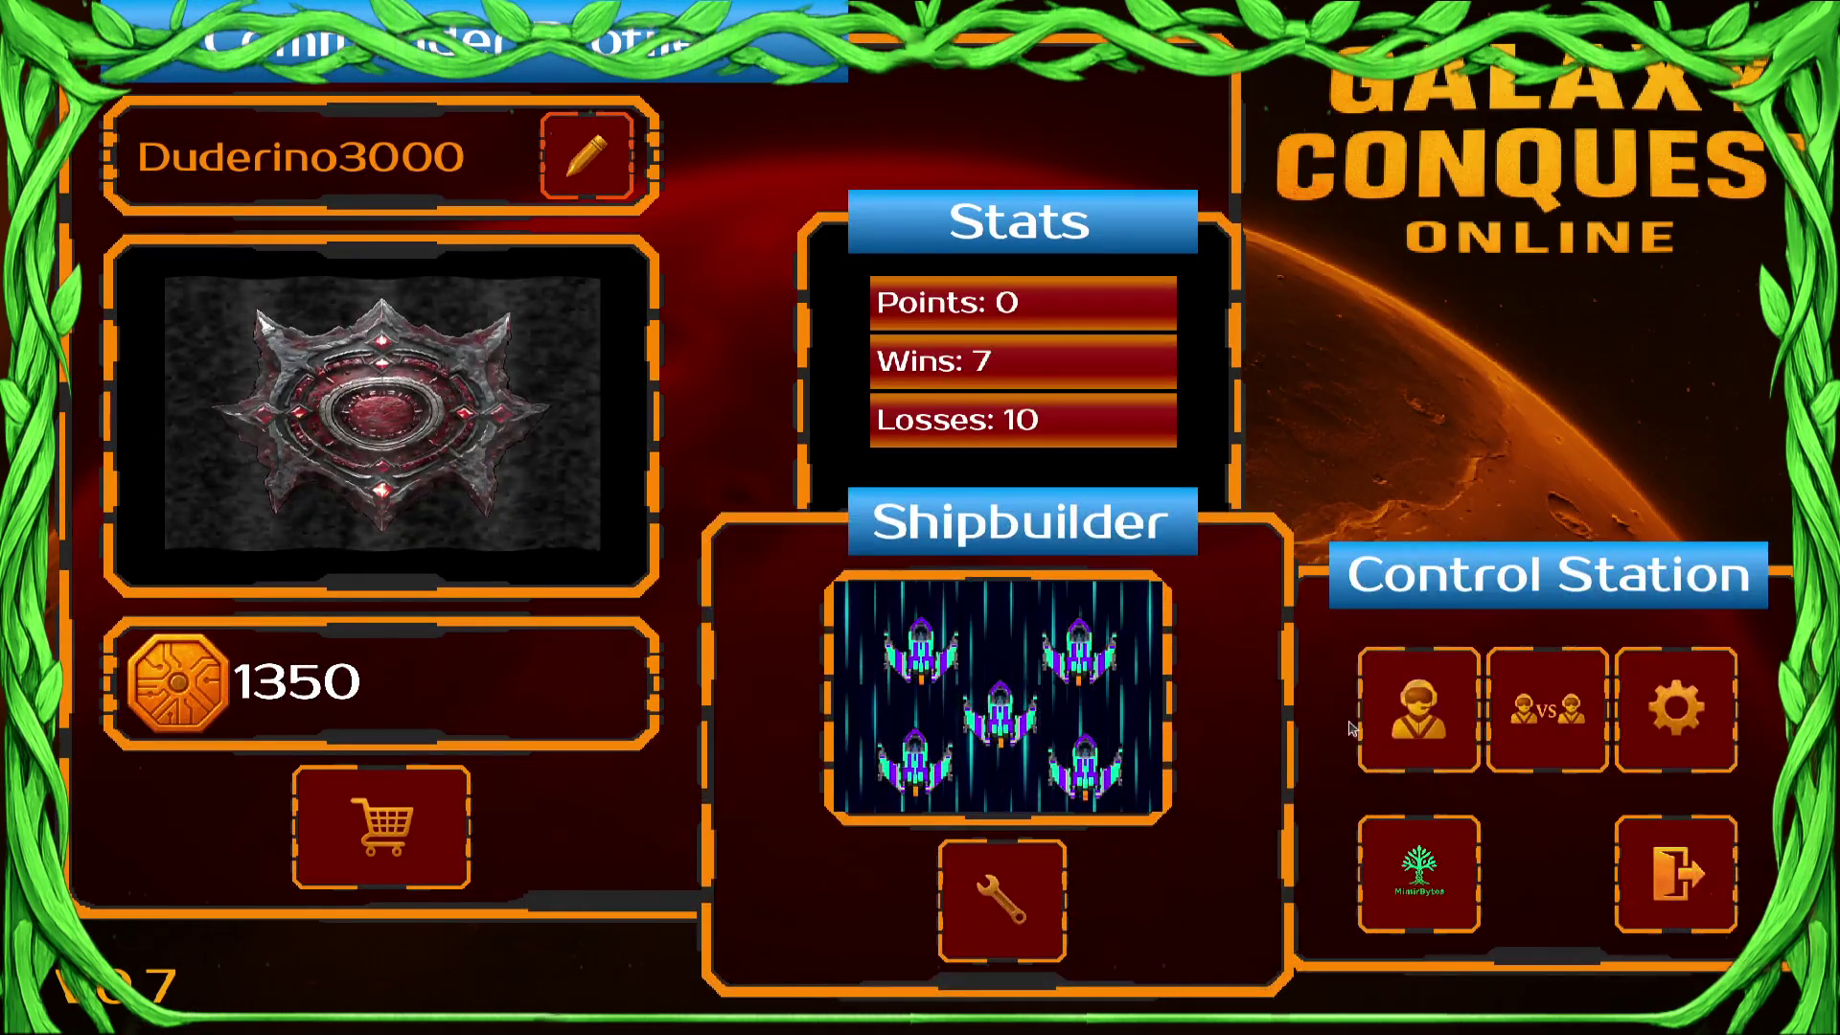
pyautogui.click(1552, 709)
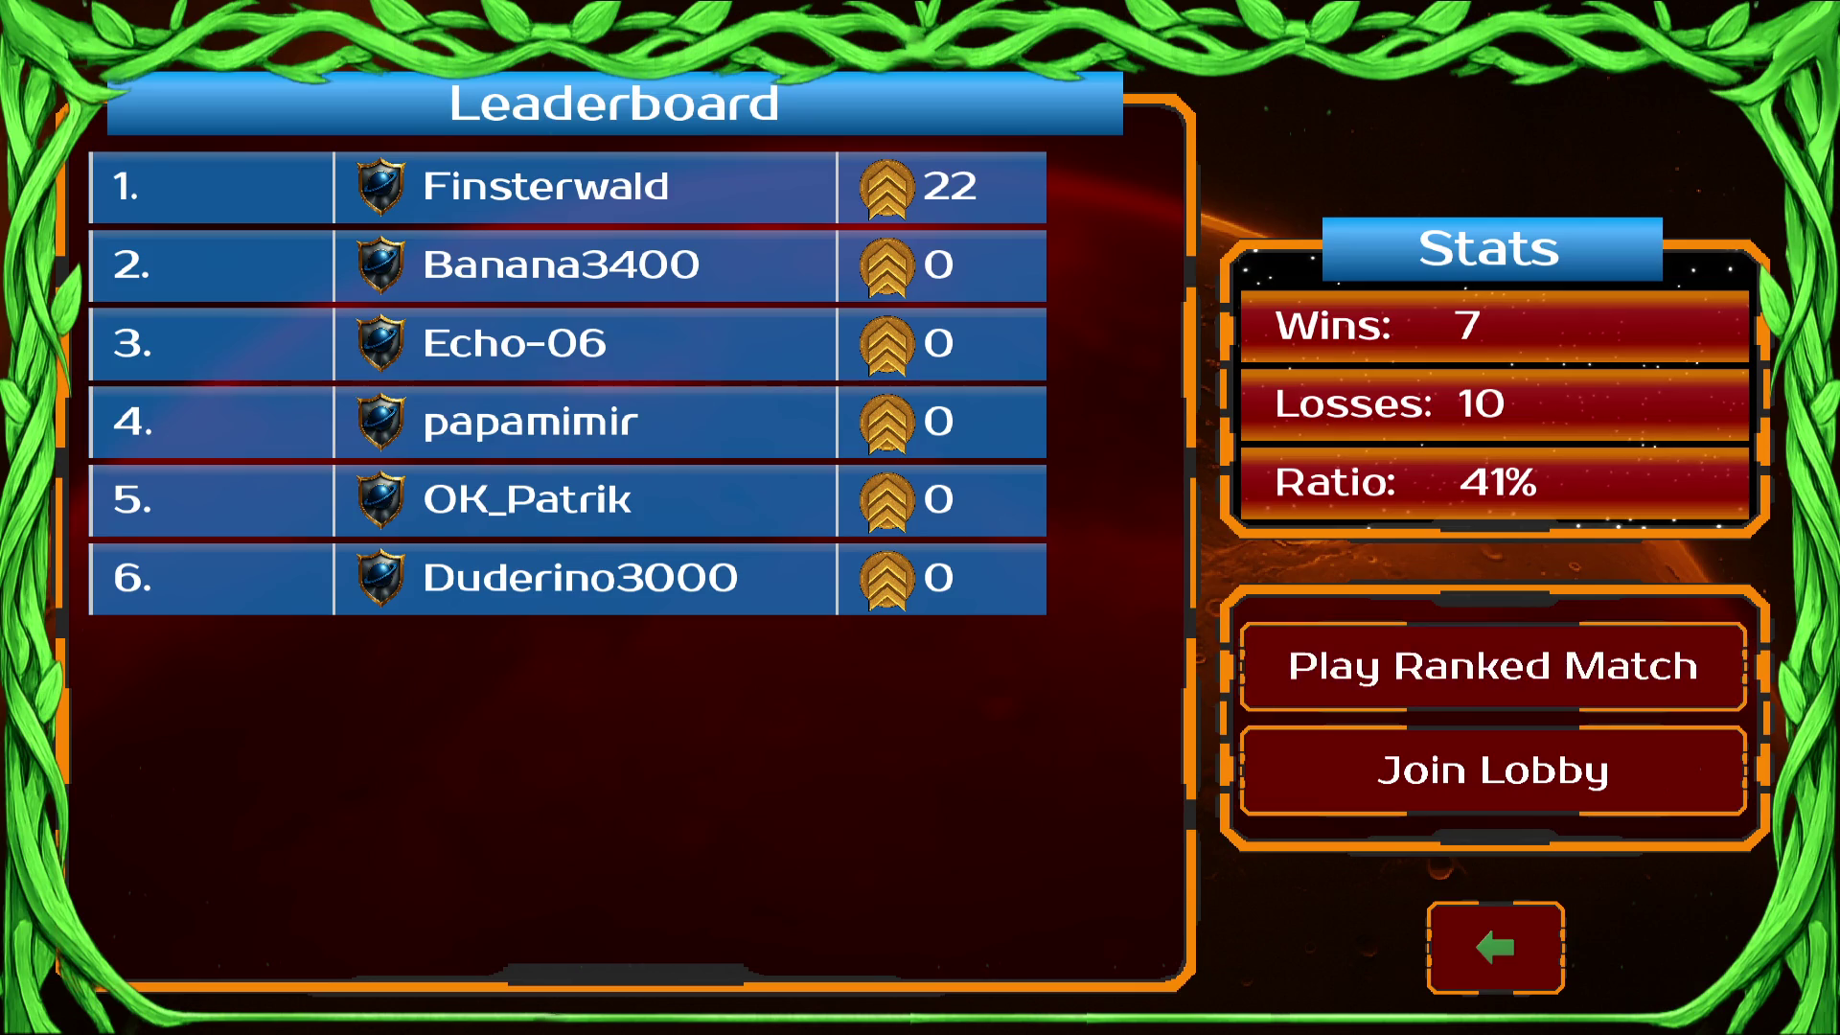
pyautogui.click(1493, 770)
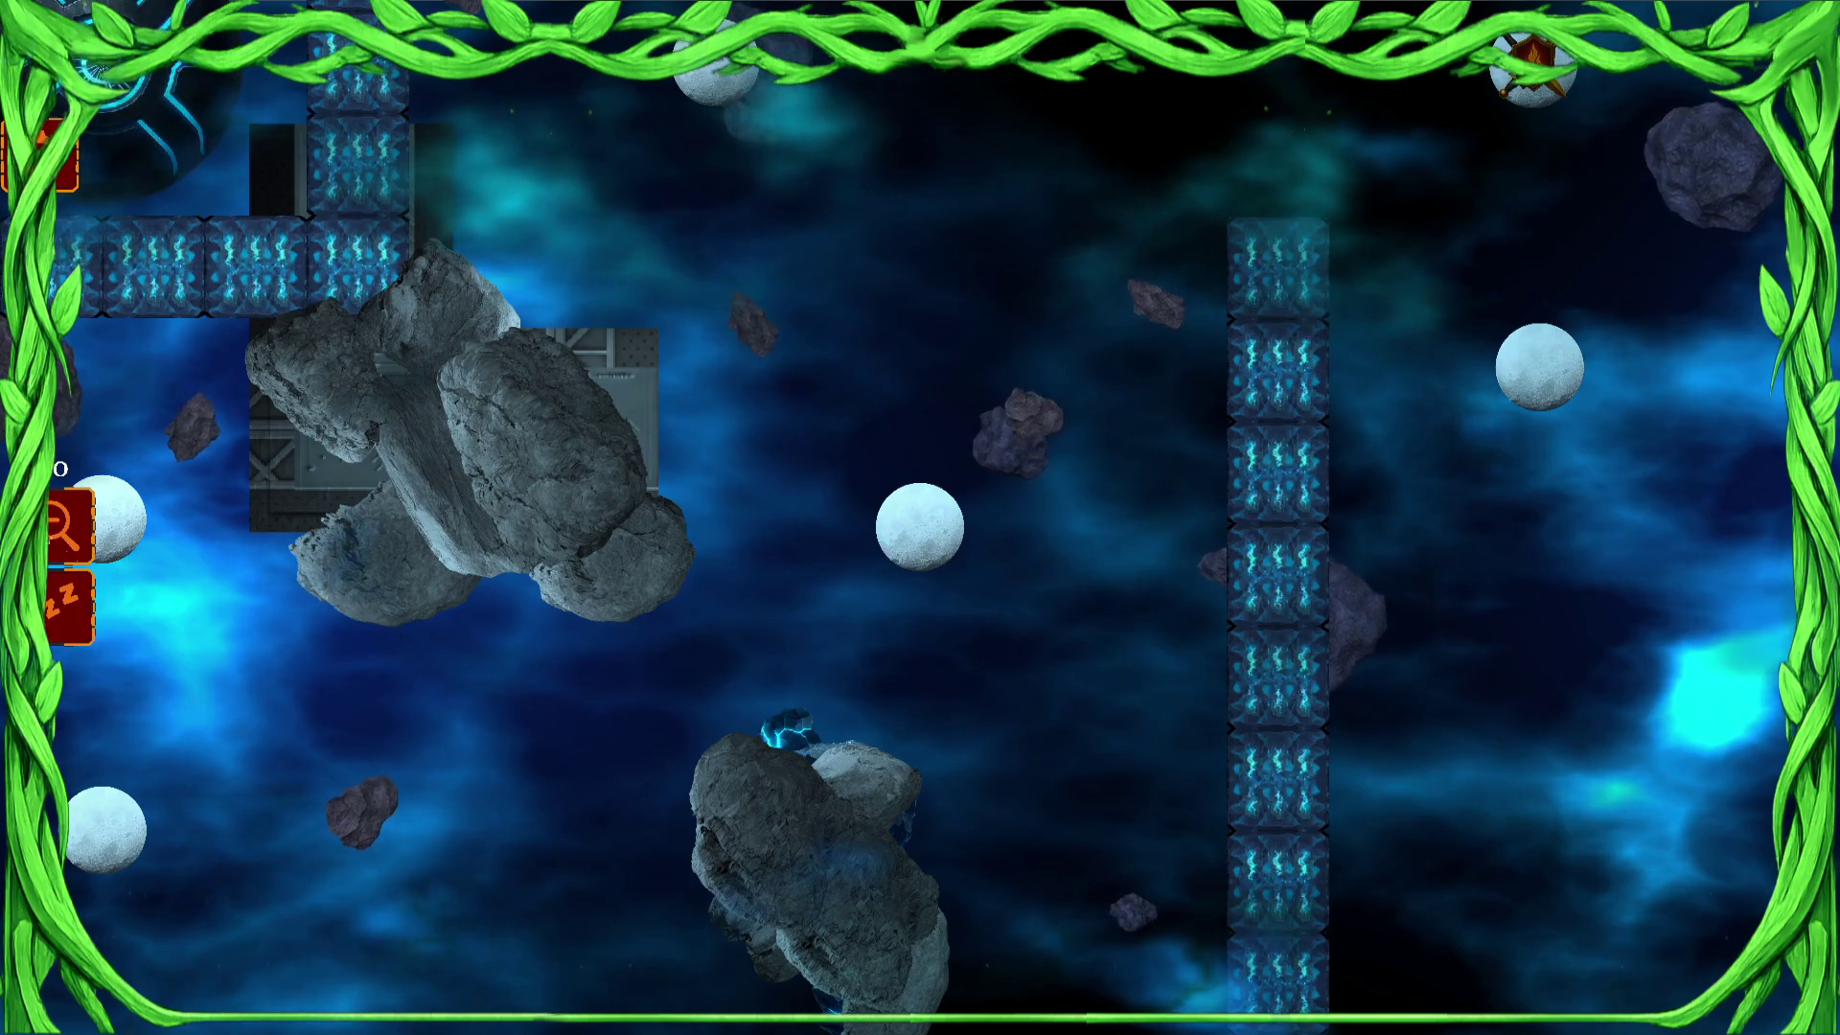
pyautogui.click(67, 555)
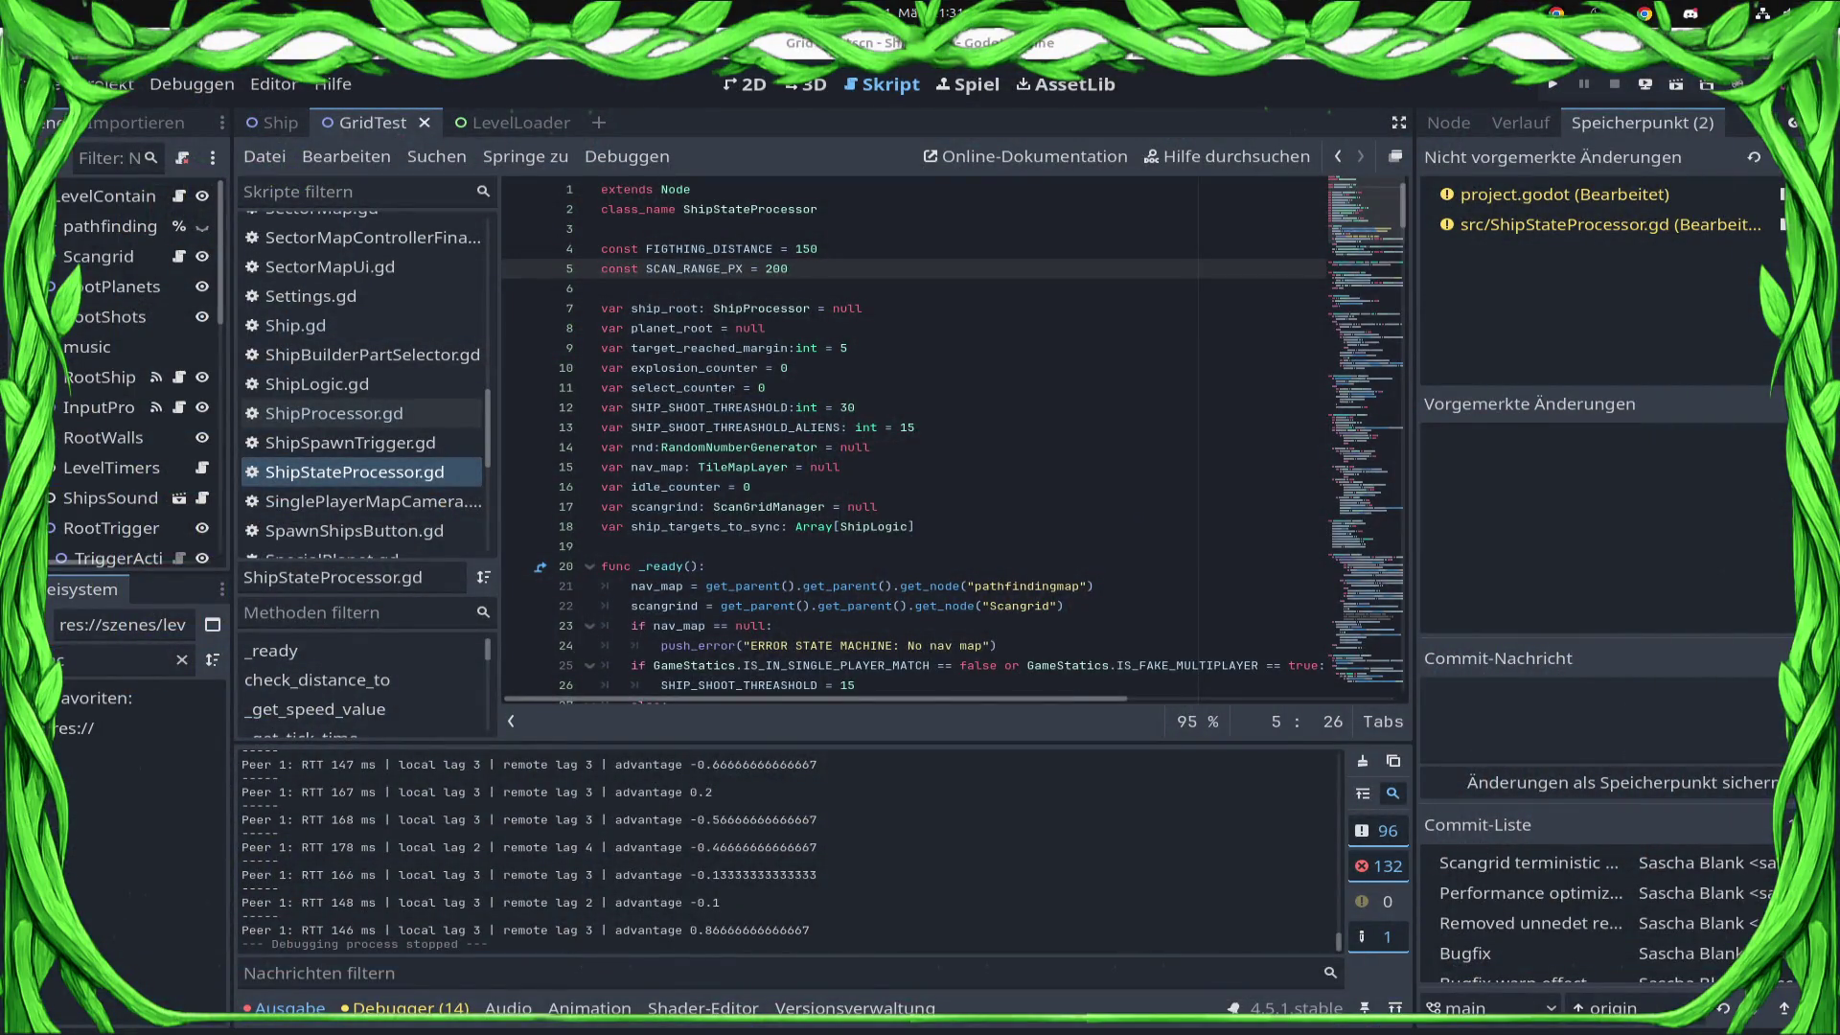
# Go to the planet owner check on line 115 and start a continuation clause.
pyautogui.scroll(-20, 832, 573)
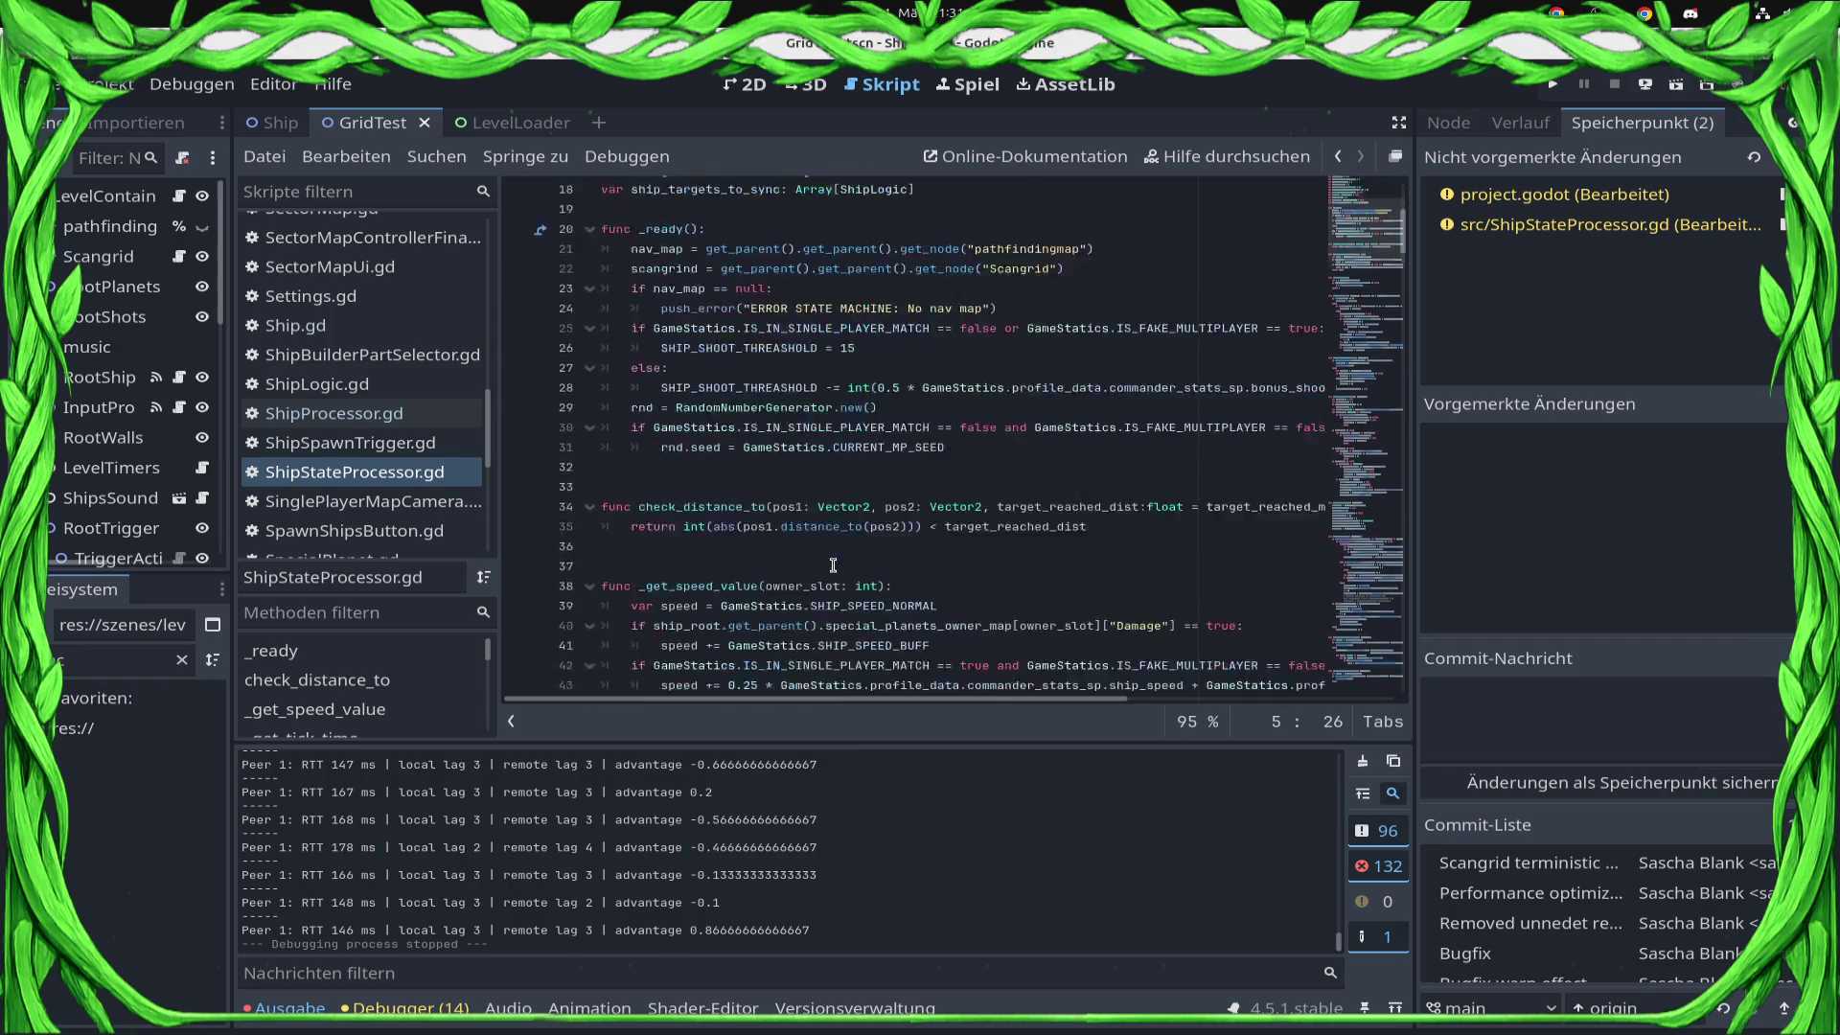
pyautogui.scroll(-11, 824, 618)
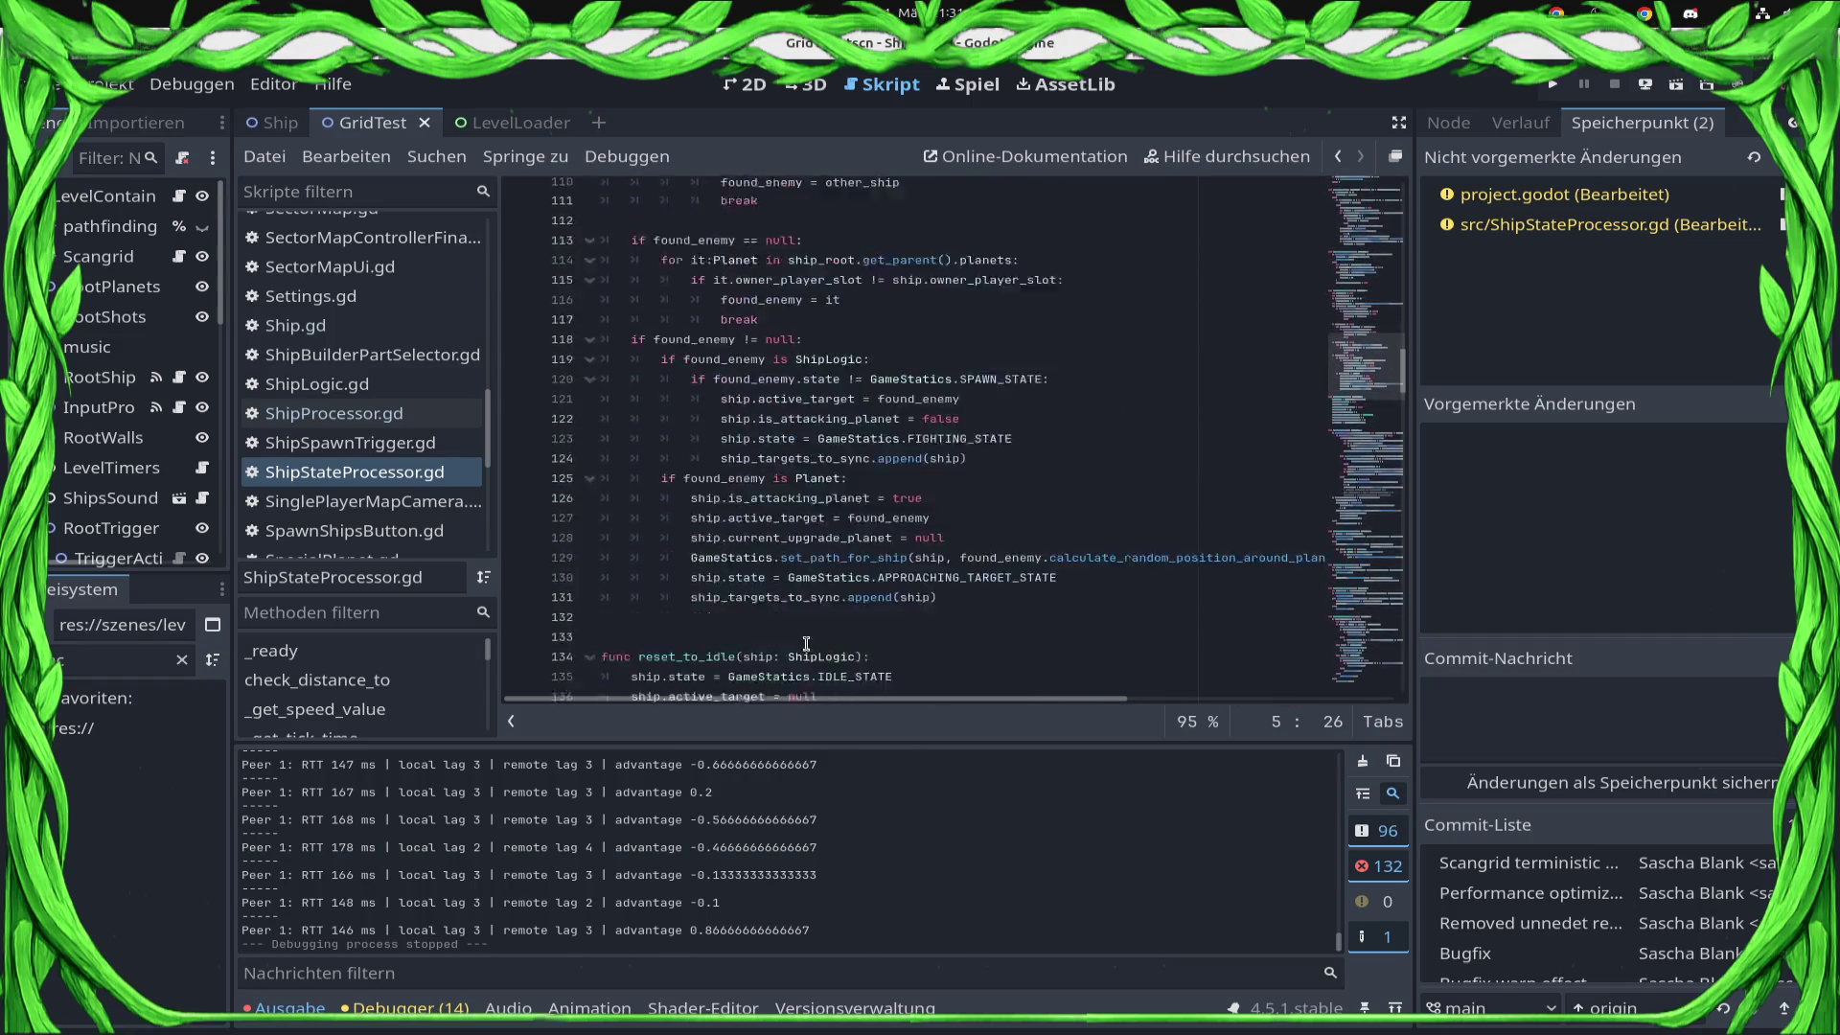
pyautogui.scroll(7, 855, 464)
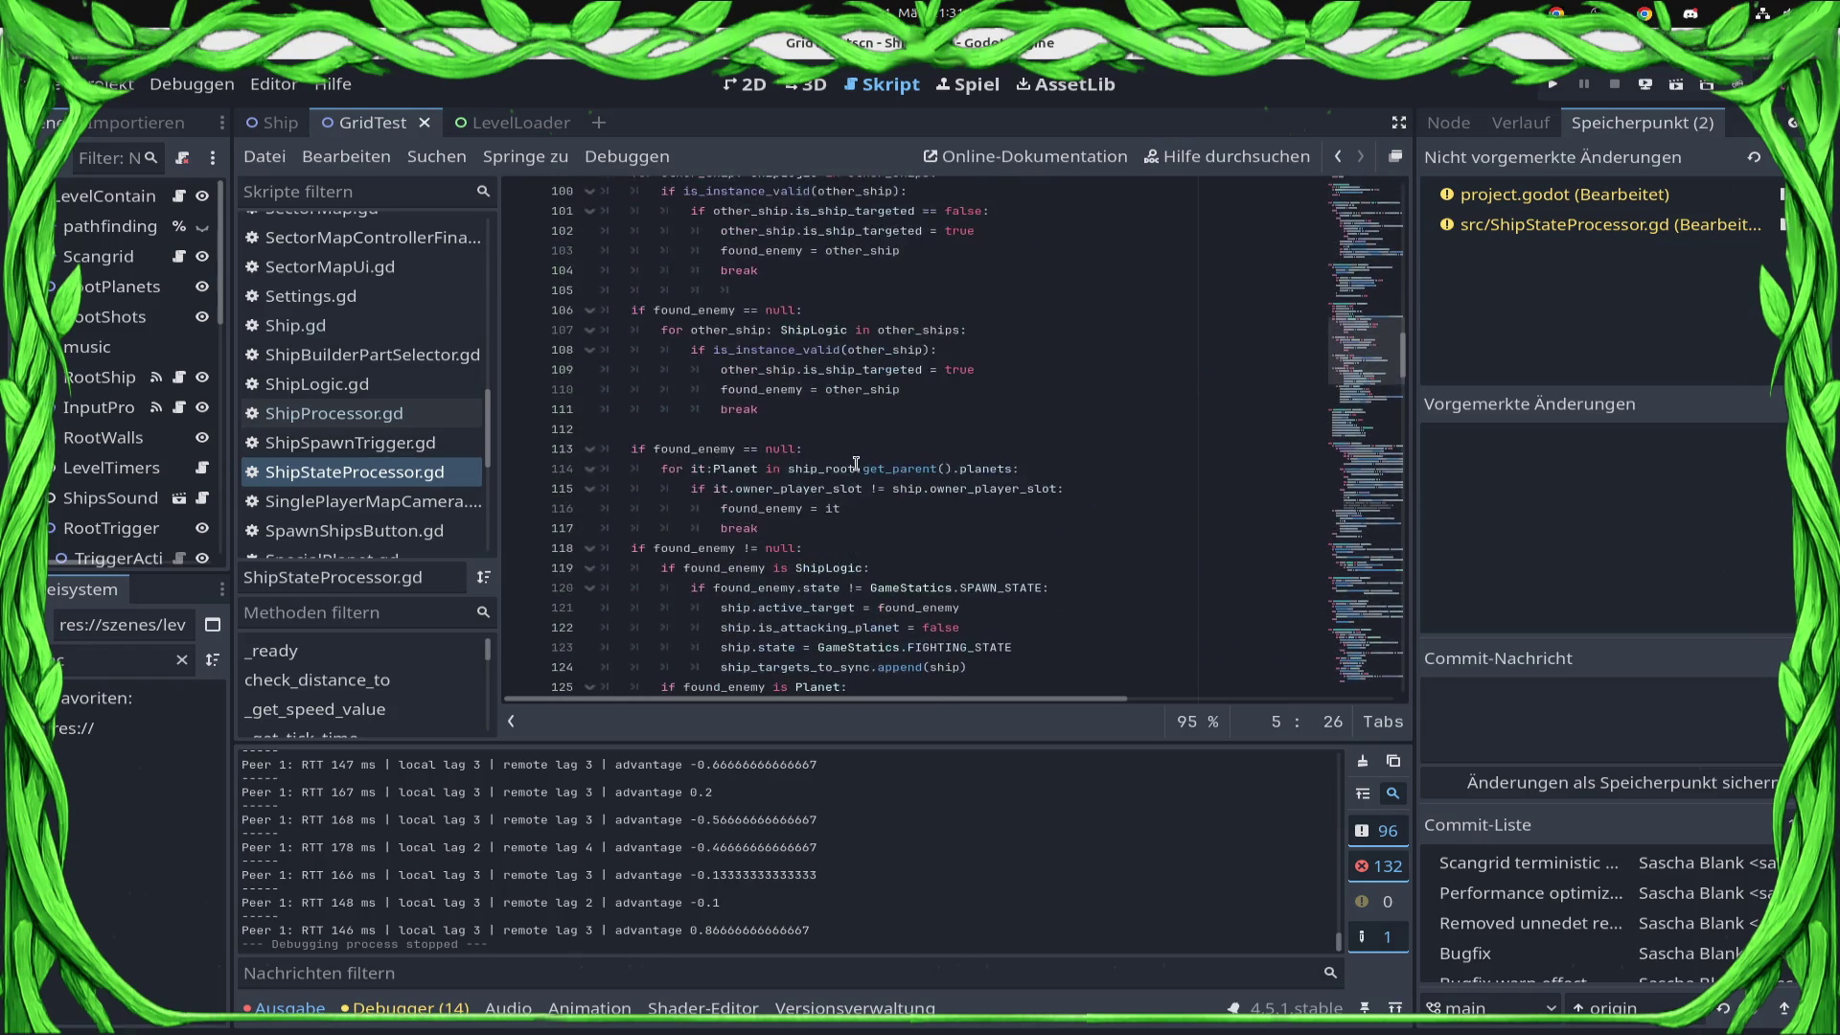
pyautogui.scroll(-2, 855, 464)
pyautogui.click(1090, 383)
pyautogui.click(1071, 372)
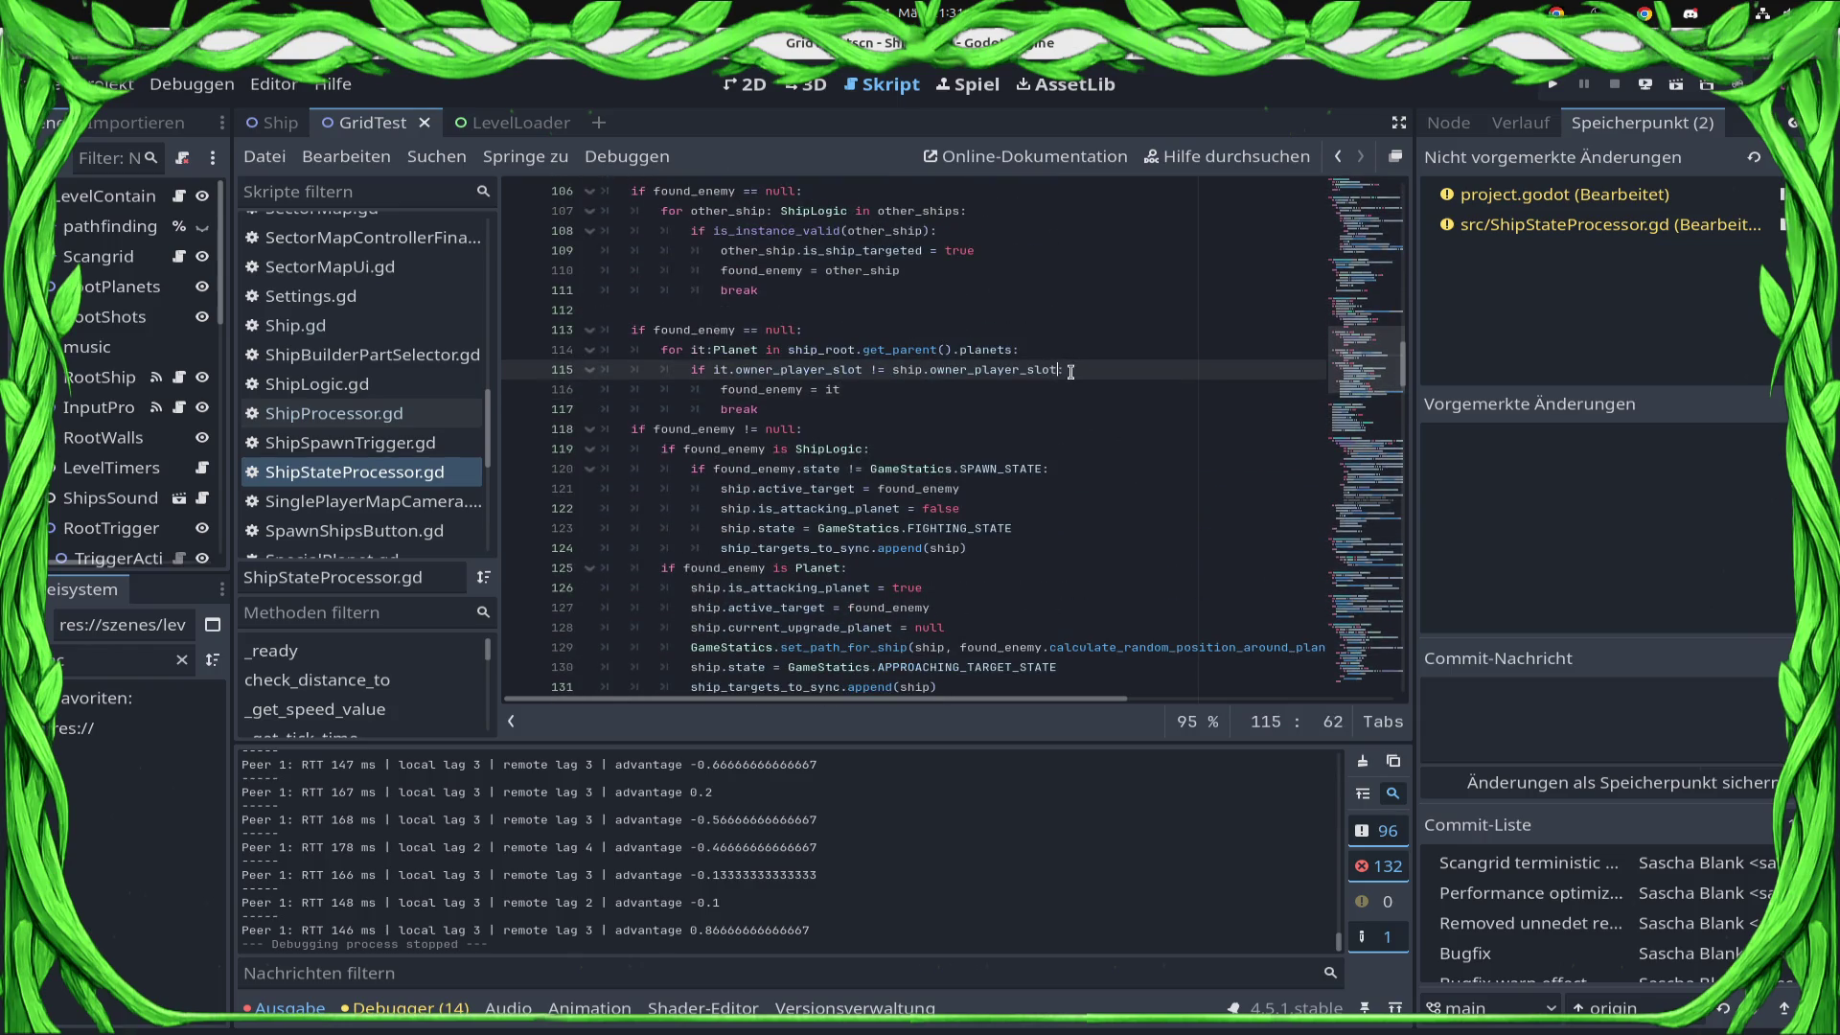
pyautogui.press('Return')
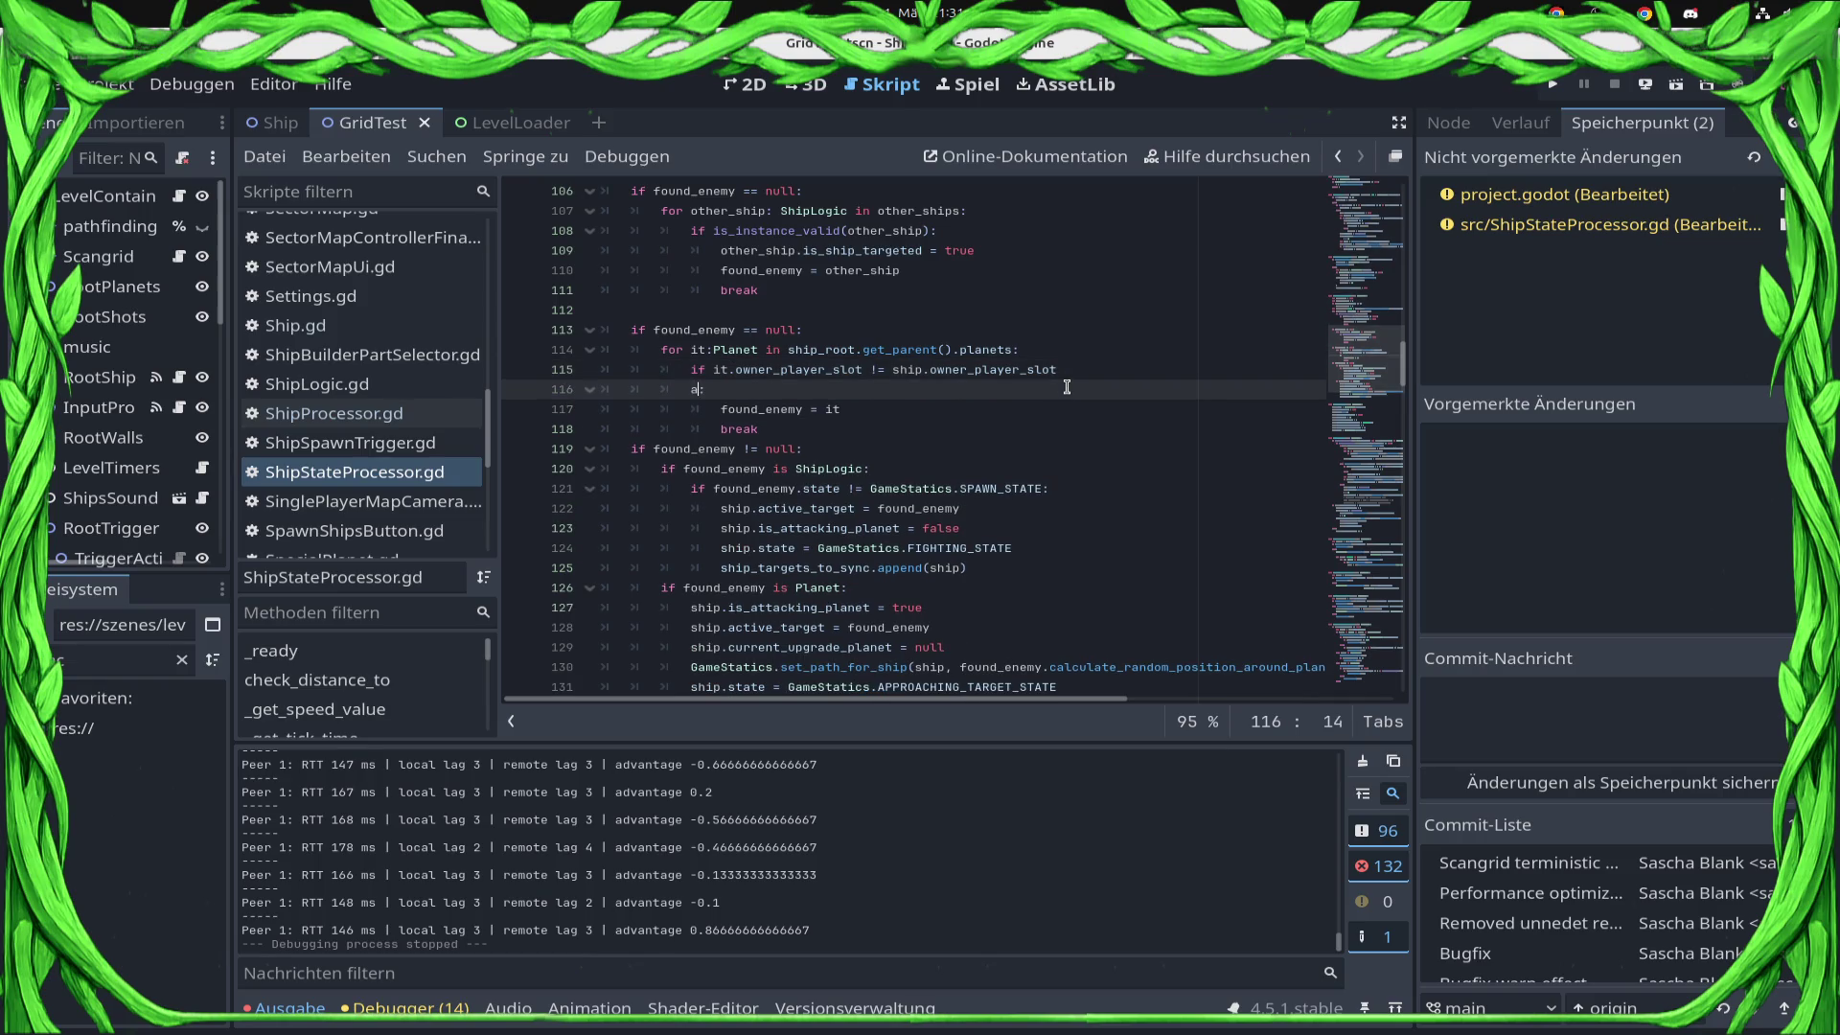
pyautogui.write('nd check')
pyautogui.press('Return')
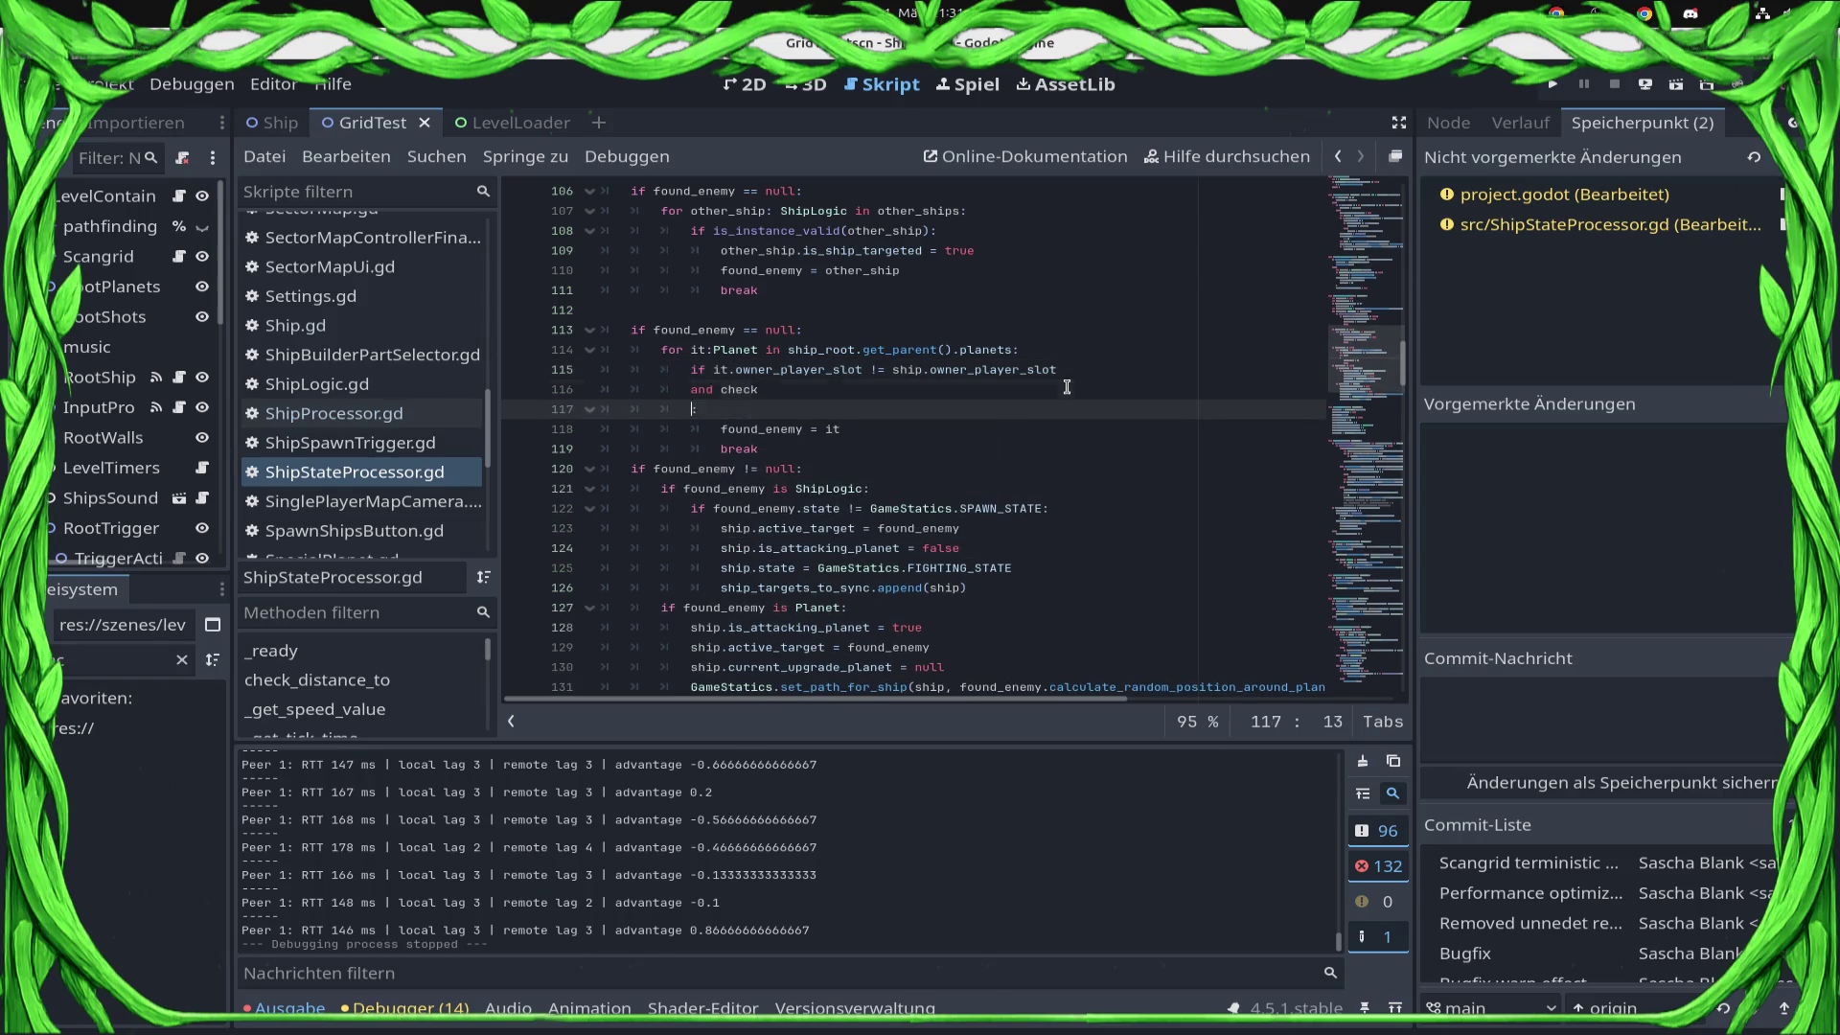
pyautogui.press('BackSpace')
pyautogui.press('BackSpace')
pyautogui.press('BackSpace')
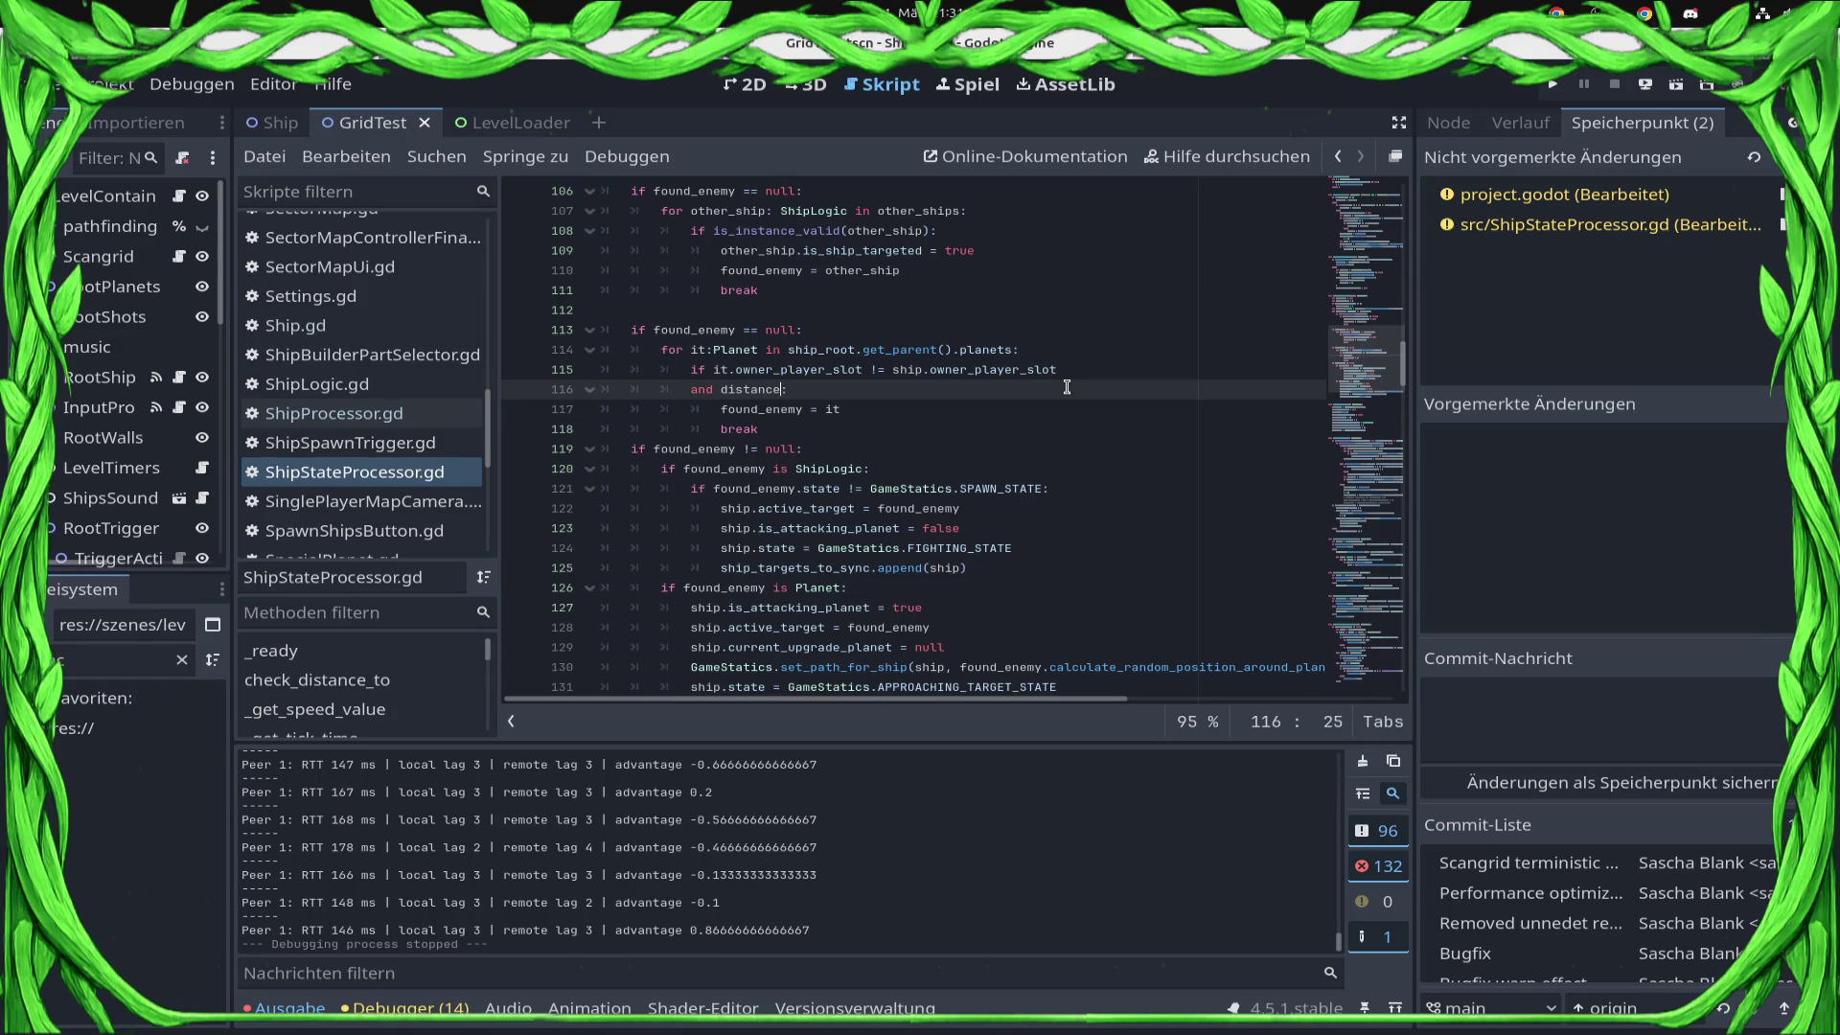
pyautogui.press('BackSpace')
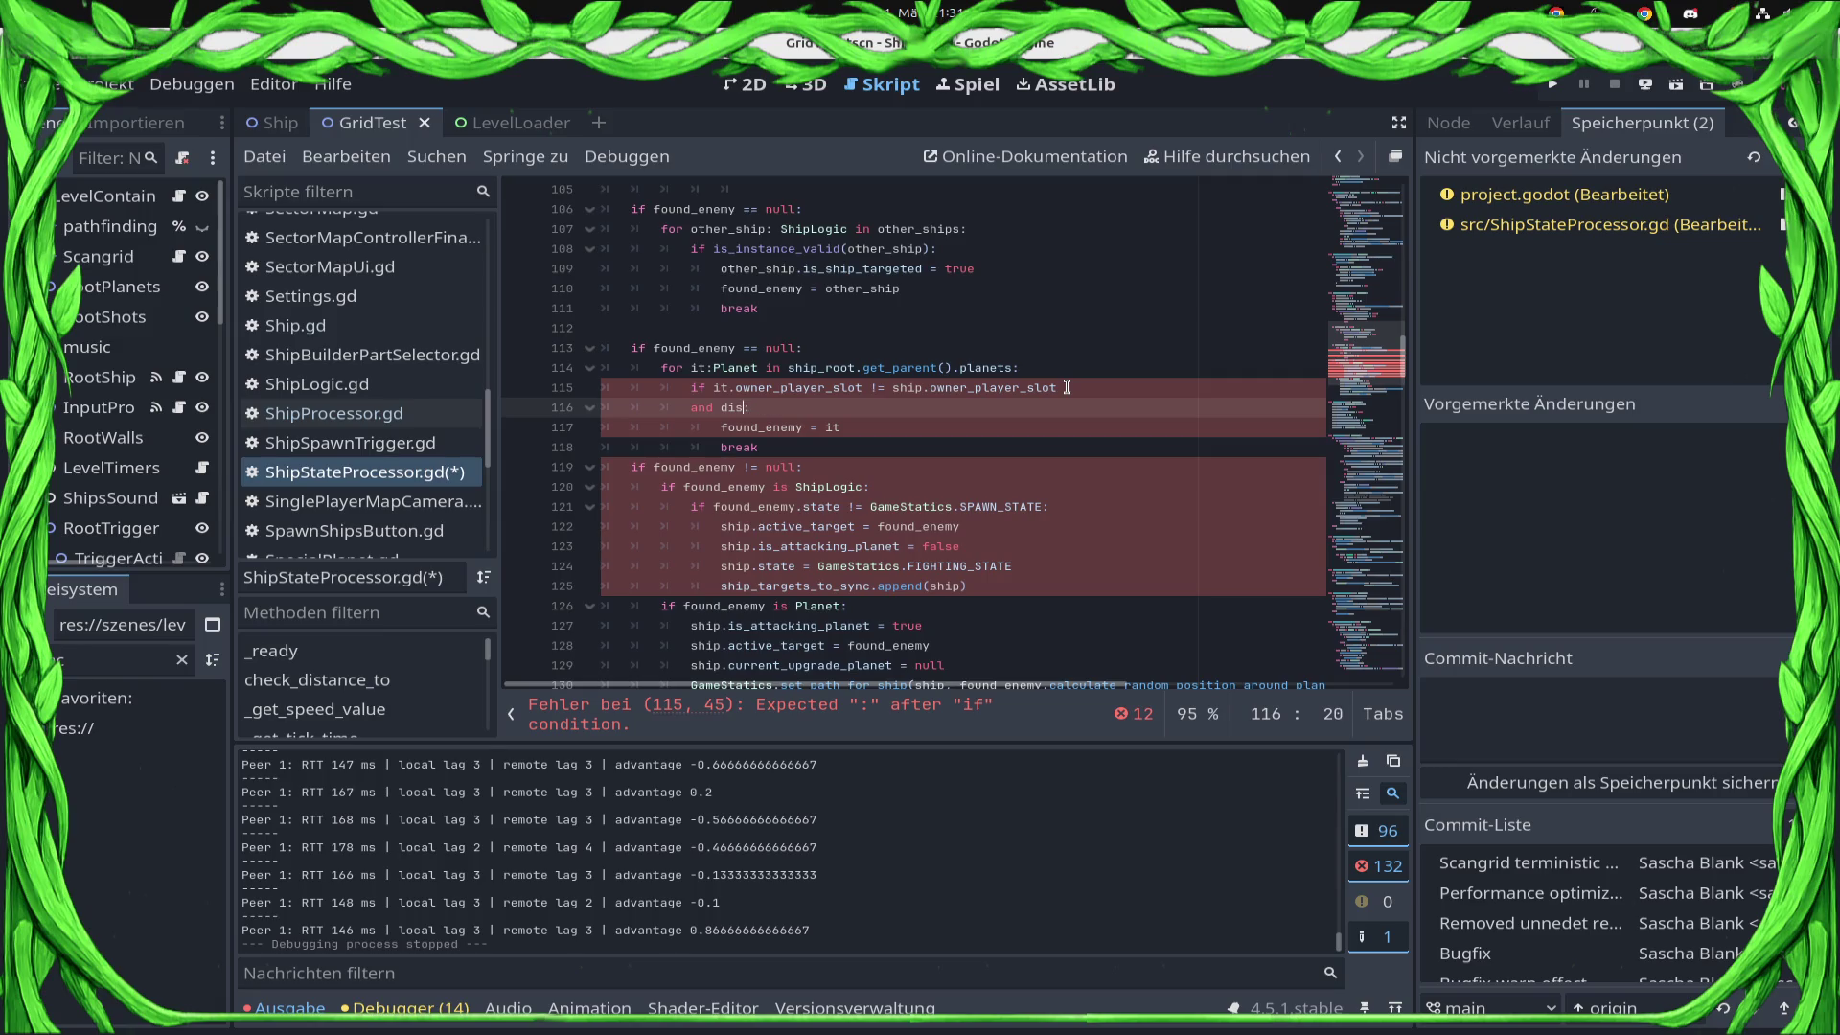
# Add an opening parenthesis to the condition and remove the unfinished clause on line 116.
pyautogui.press('Up')
pyautogui.press('Left')
pyautogui.press('BackSpace')
pyautogui.write('(')
pyautogui.press('Down')
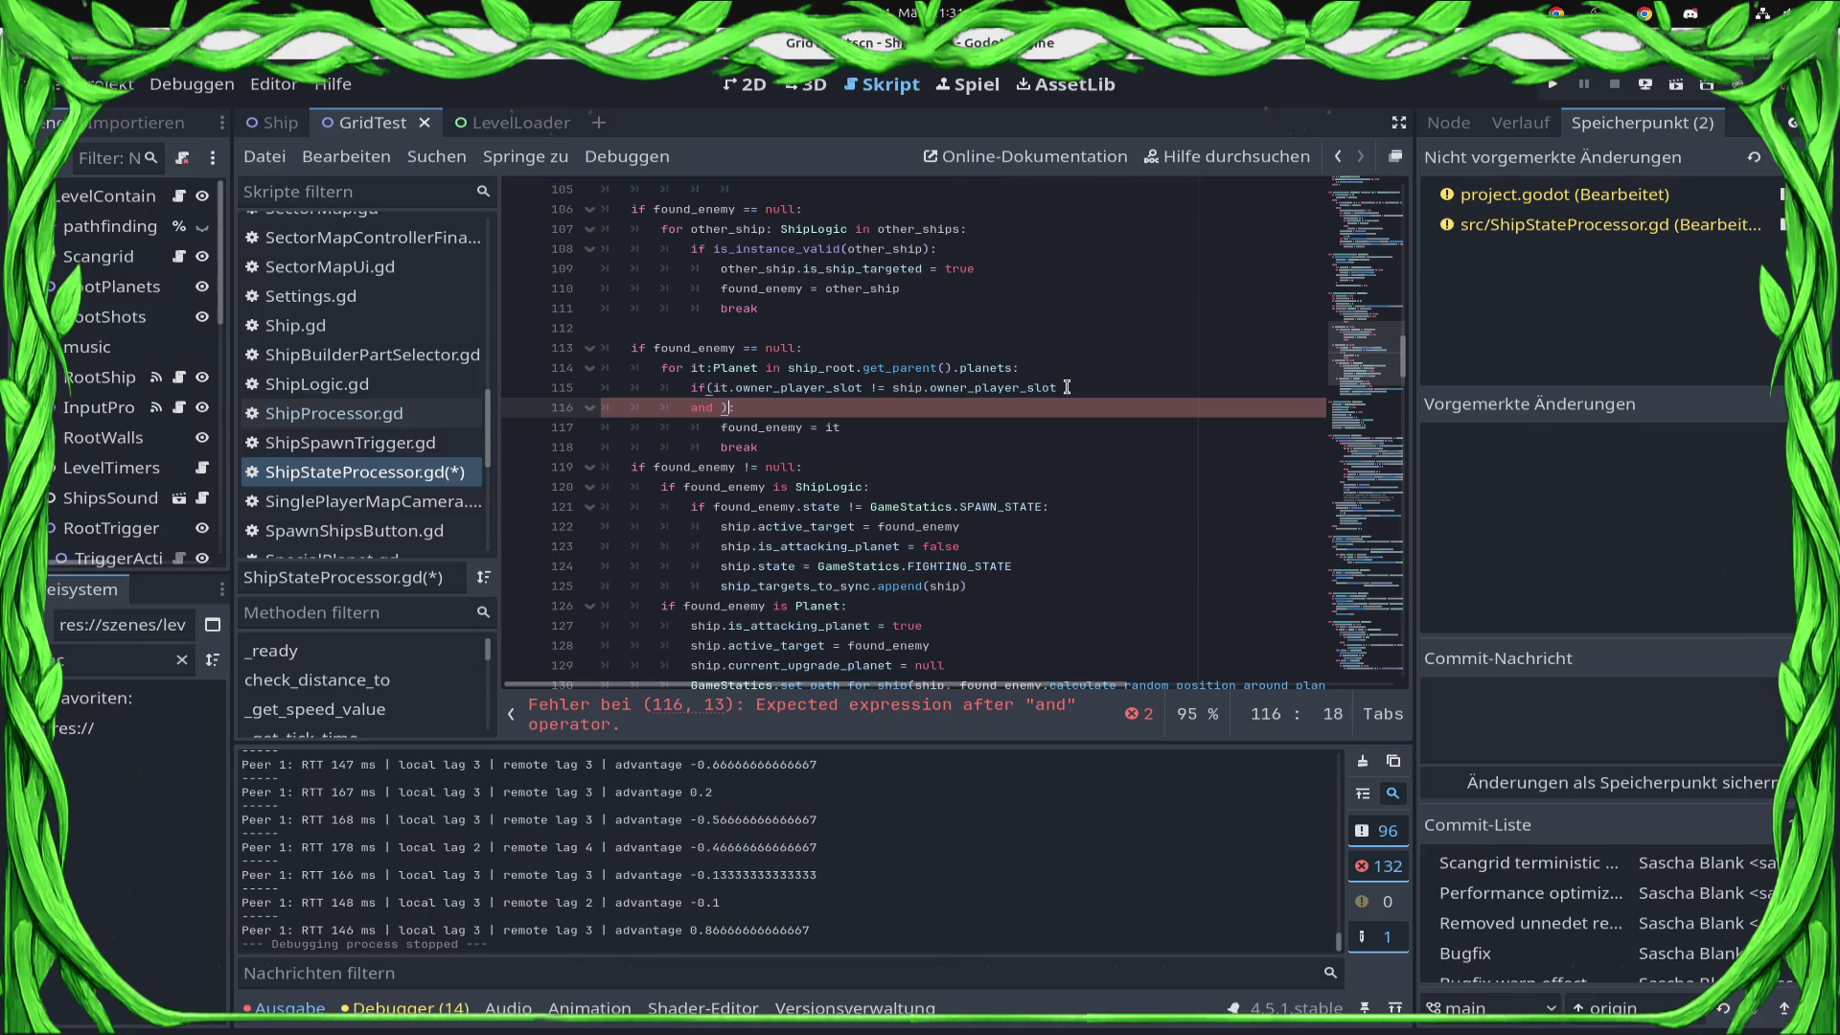
pyautogui.press('BackSpace')
pyautogui.press('BackSpace')
pyautogui.press('BackSpace')
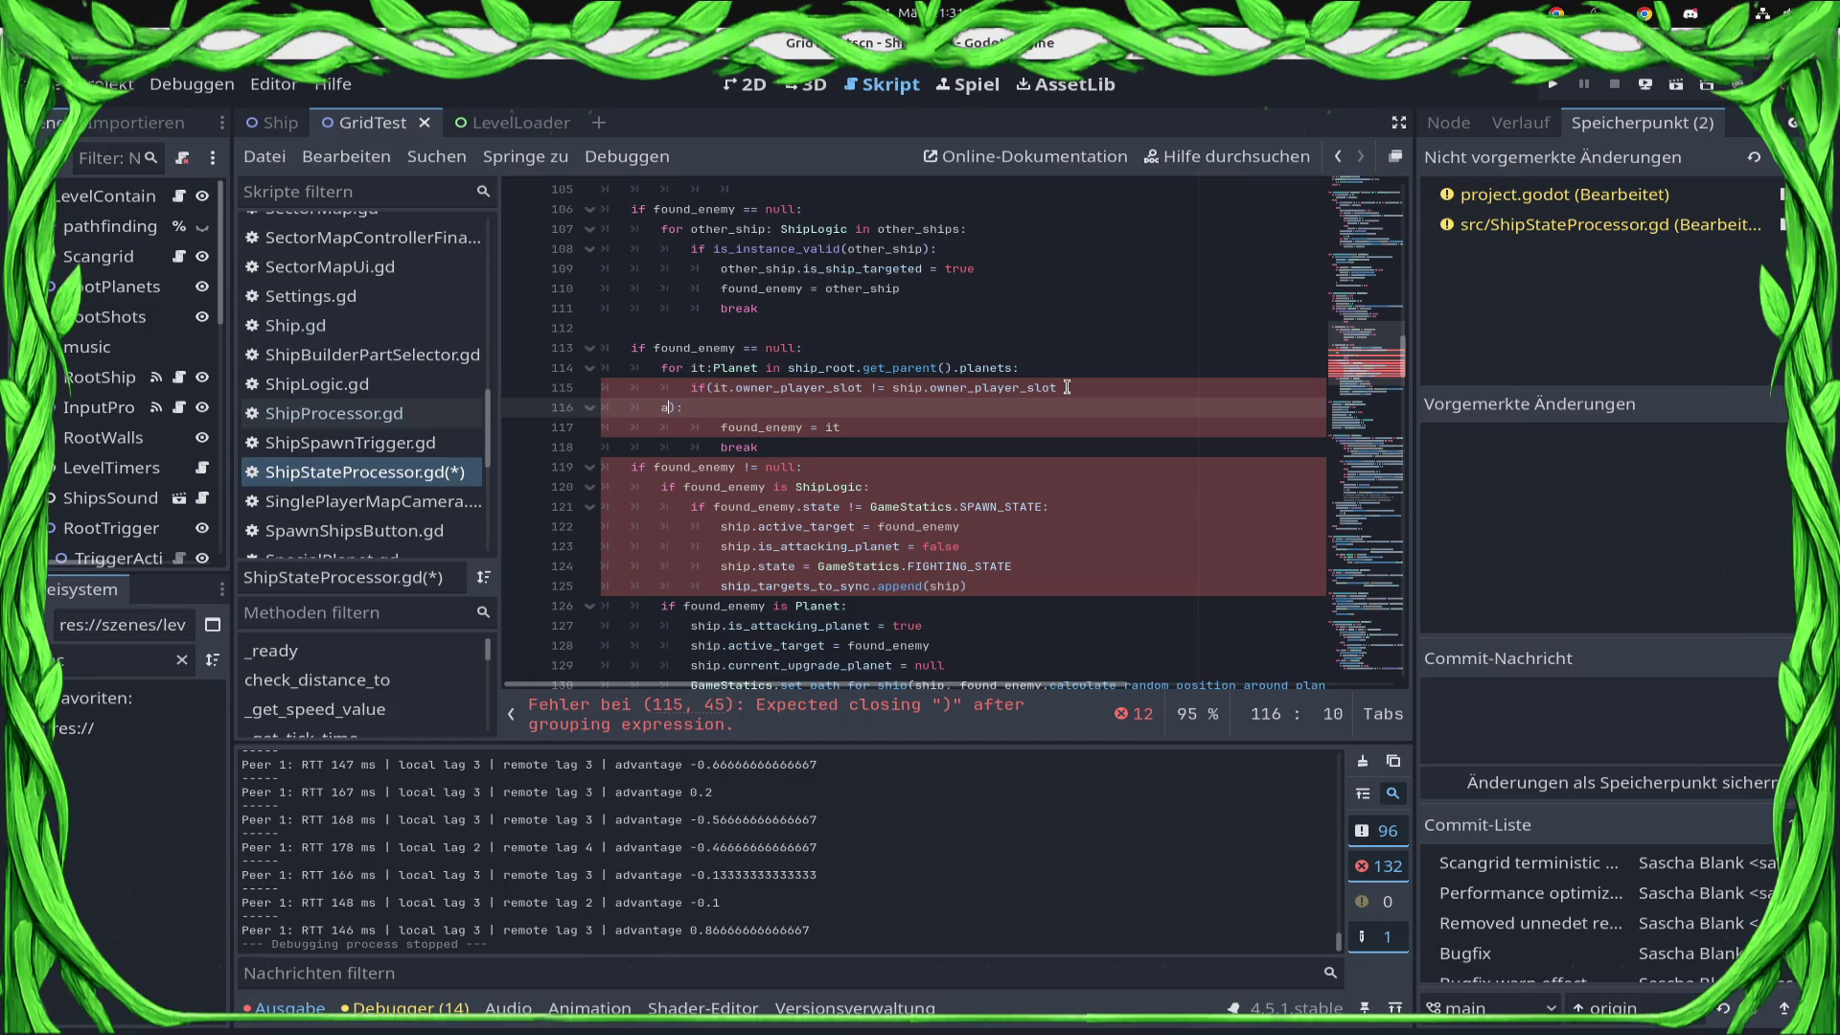
pyautogui.press('BackSpace')
pyautogui.press('BackSpace')
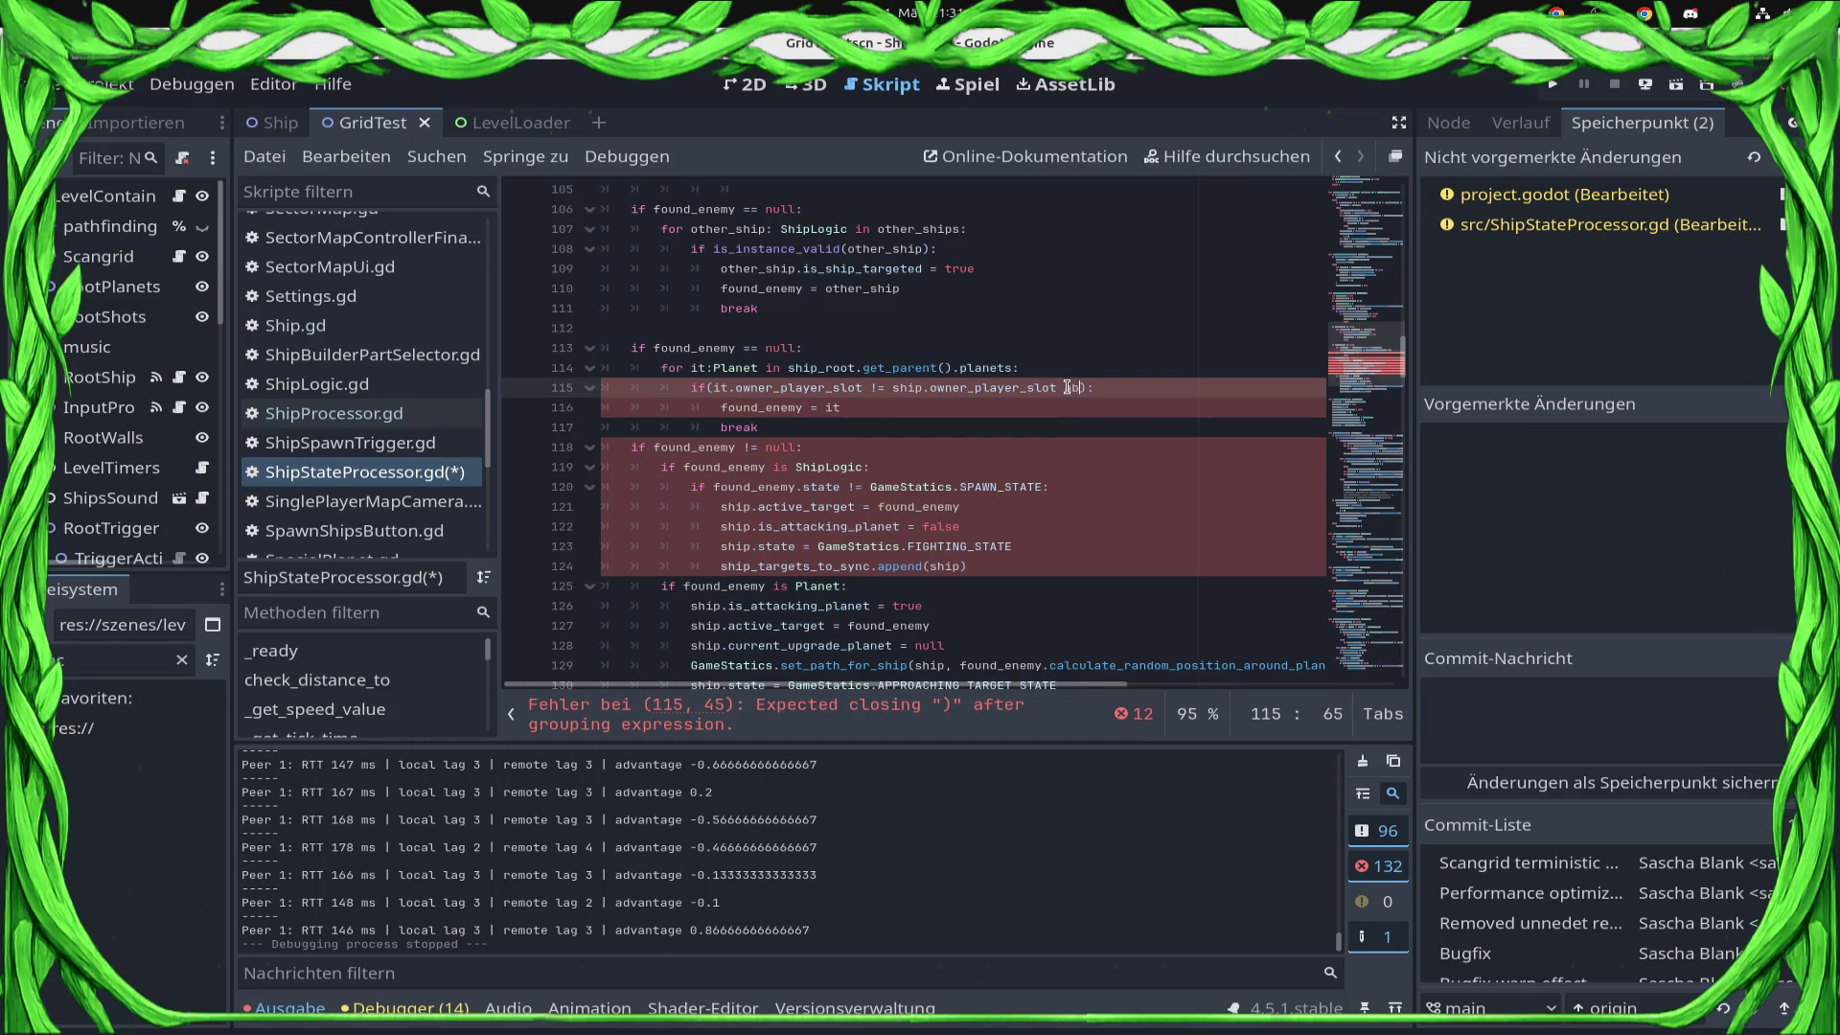
pyautogui.write('s')
pyautogui.press('BackSpace')
pyautogui.press('BackSpace')
# Join with 'and' and write abs(ship.position.distance_to(it)) < on the new line 116.
pyautogui.write('nd')
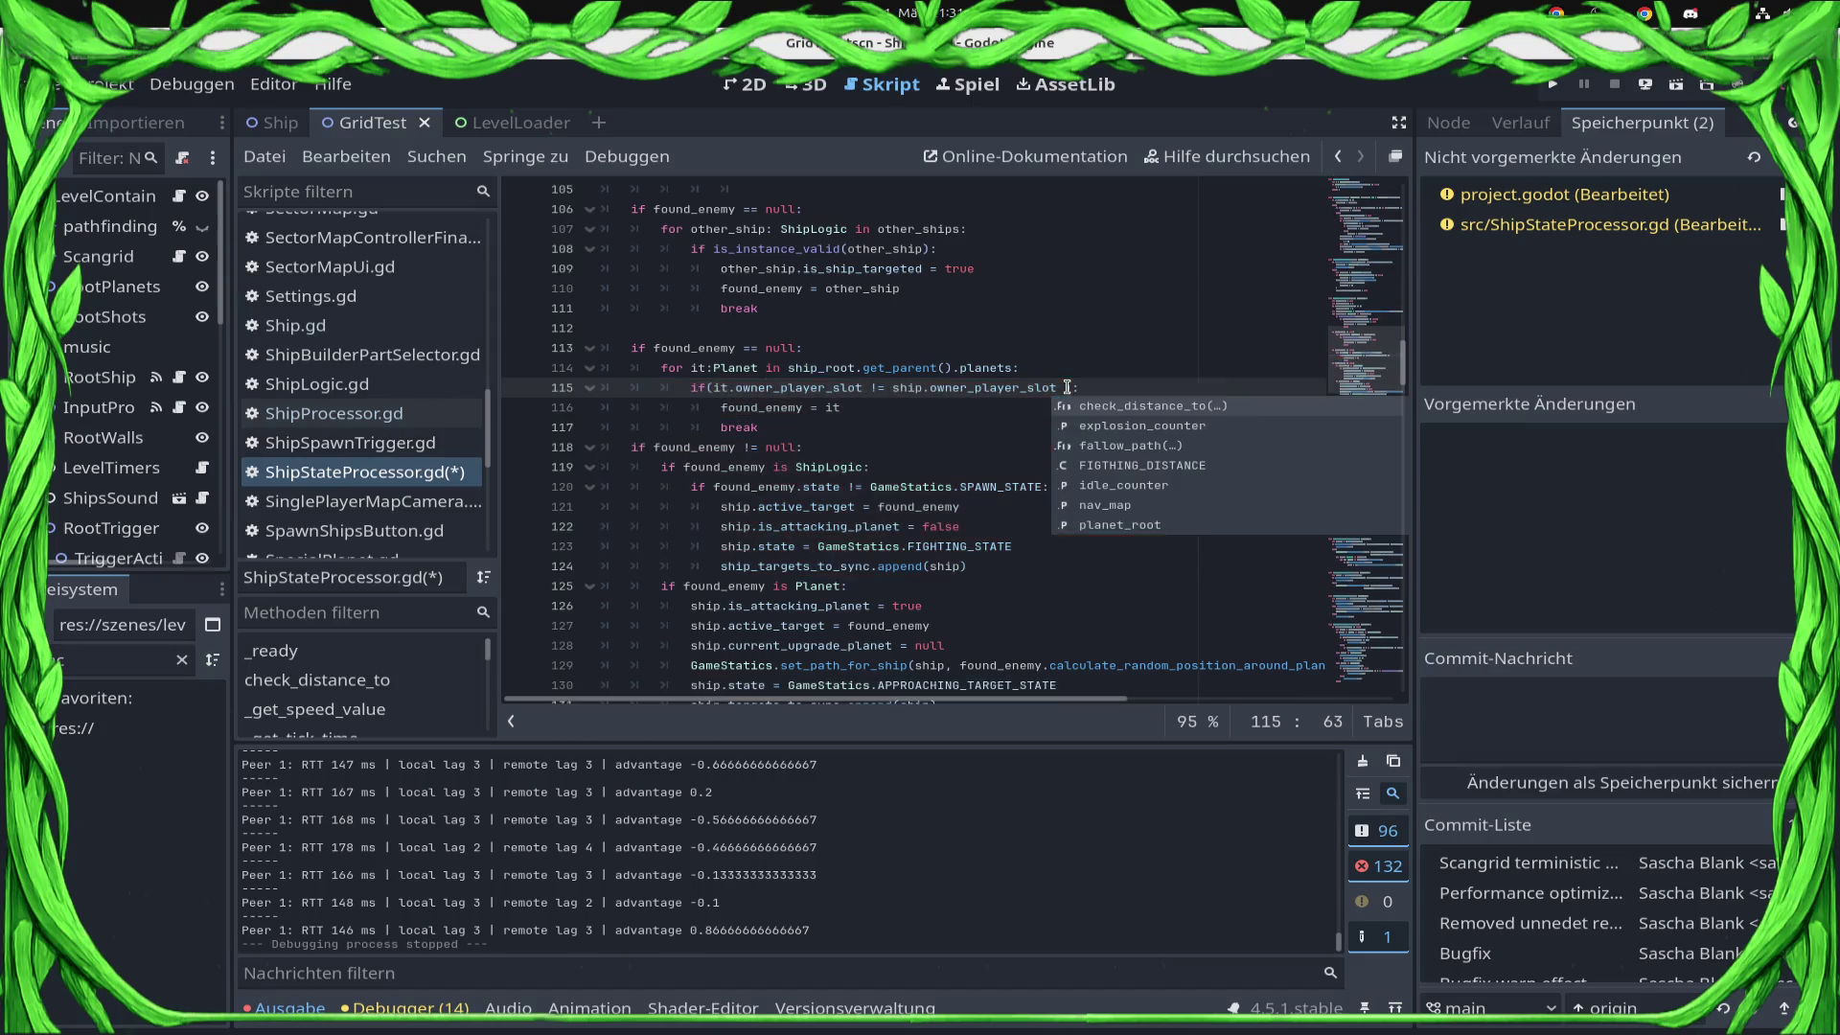
pyautogui.press('Return')
pyautogui.write('abs(dis)):')
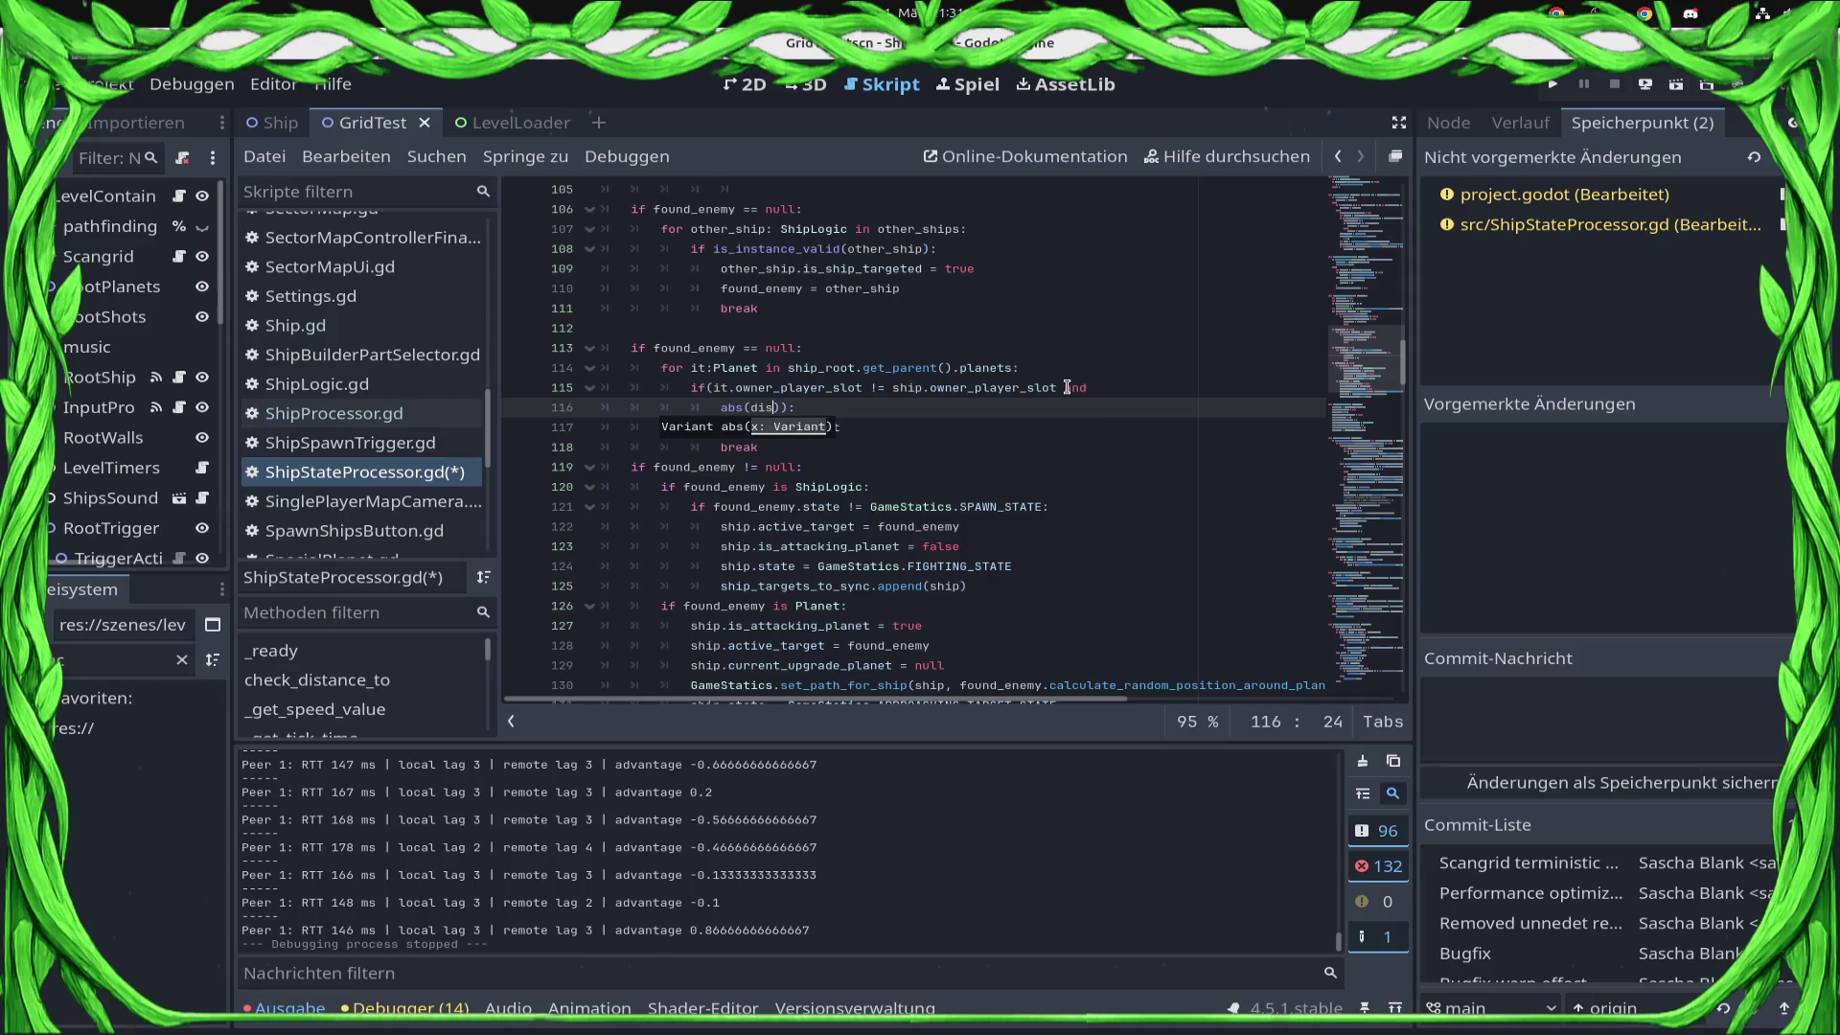
pyautogui.press('BackSpace')
pyautogui.press('BackSpace')
pyautogui.press('BackSpace')
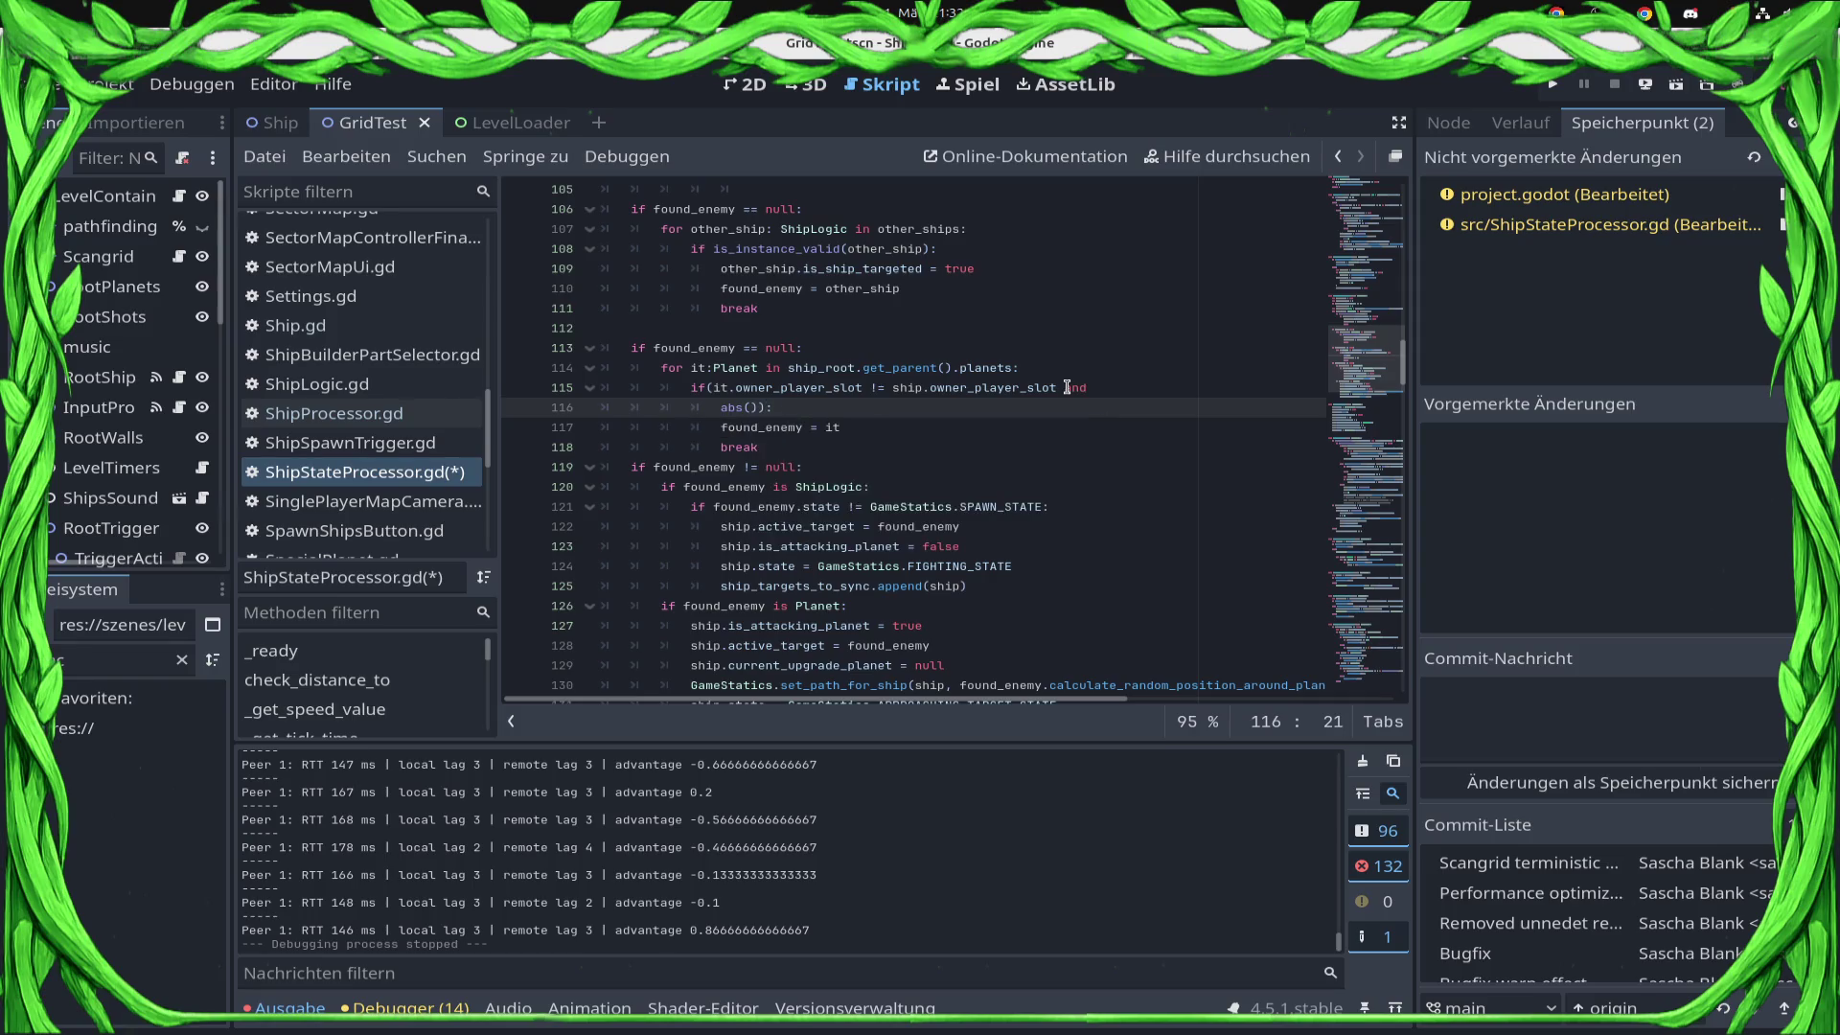
pyautogui.write('ship.position.')
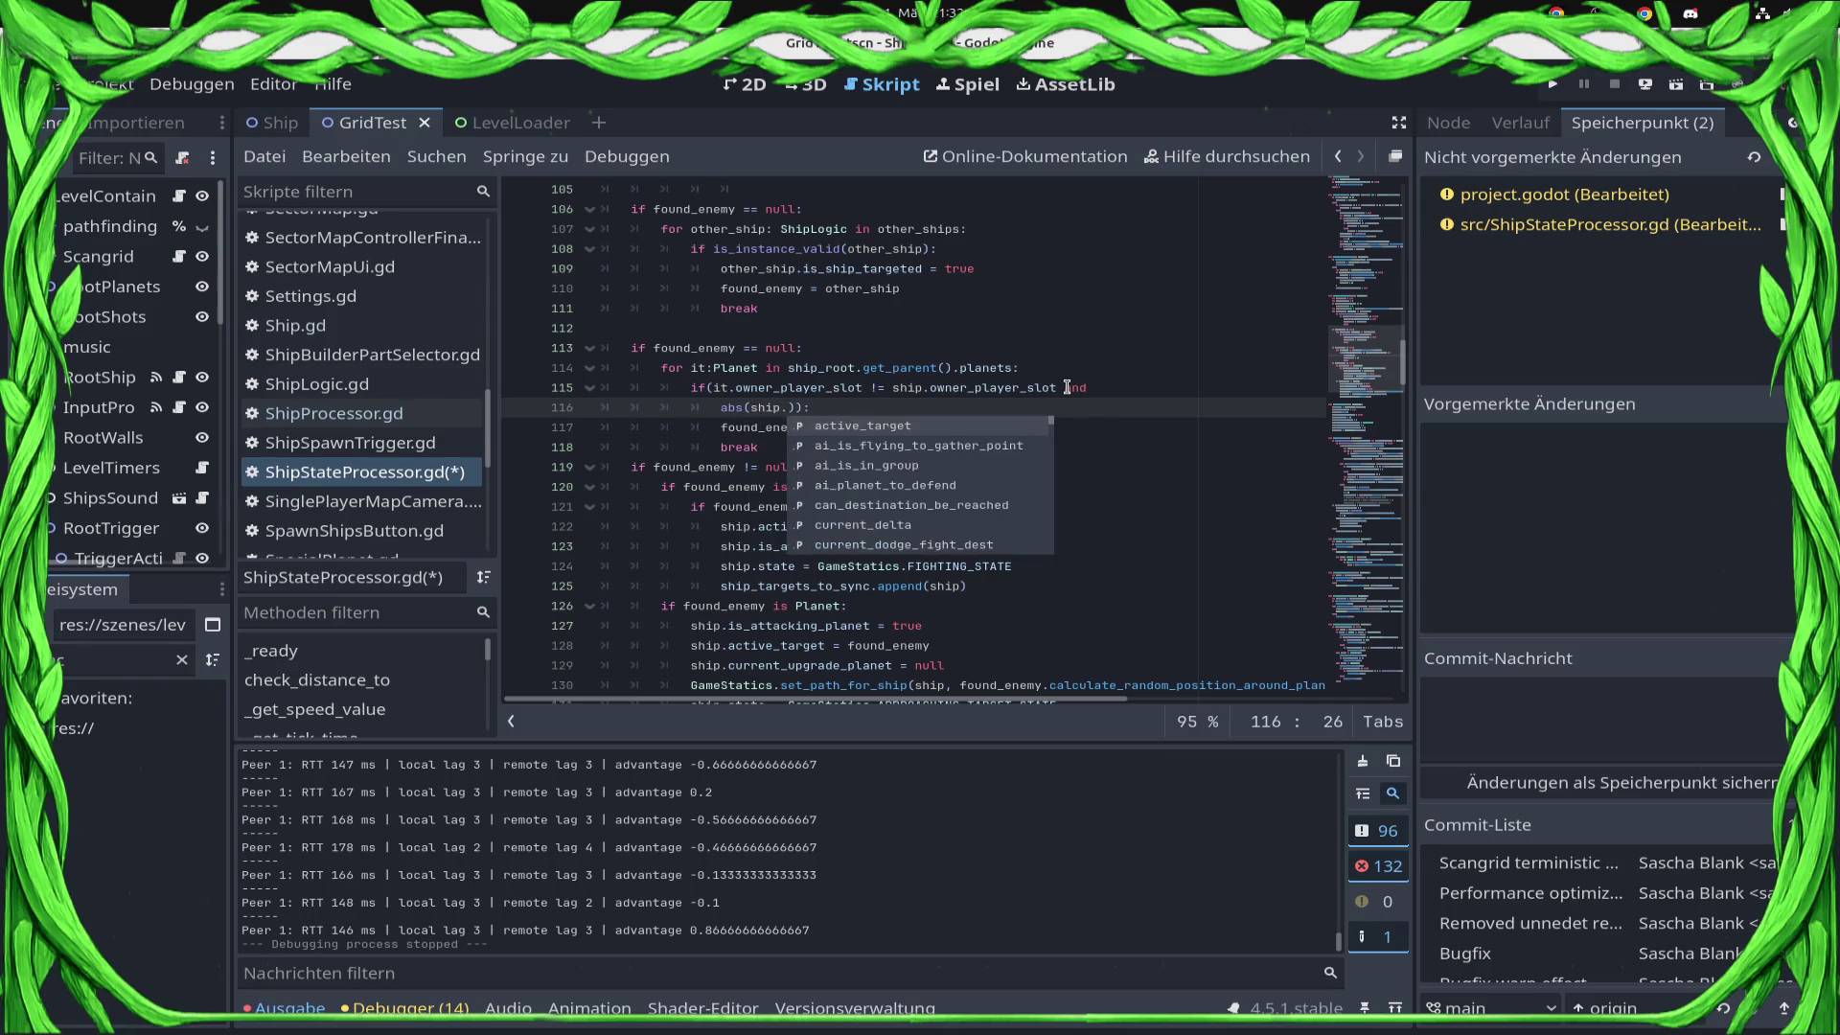
pyautogui.write('disc')
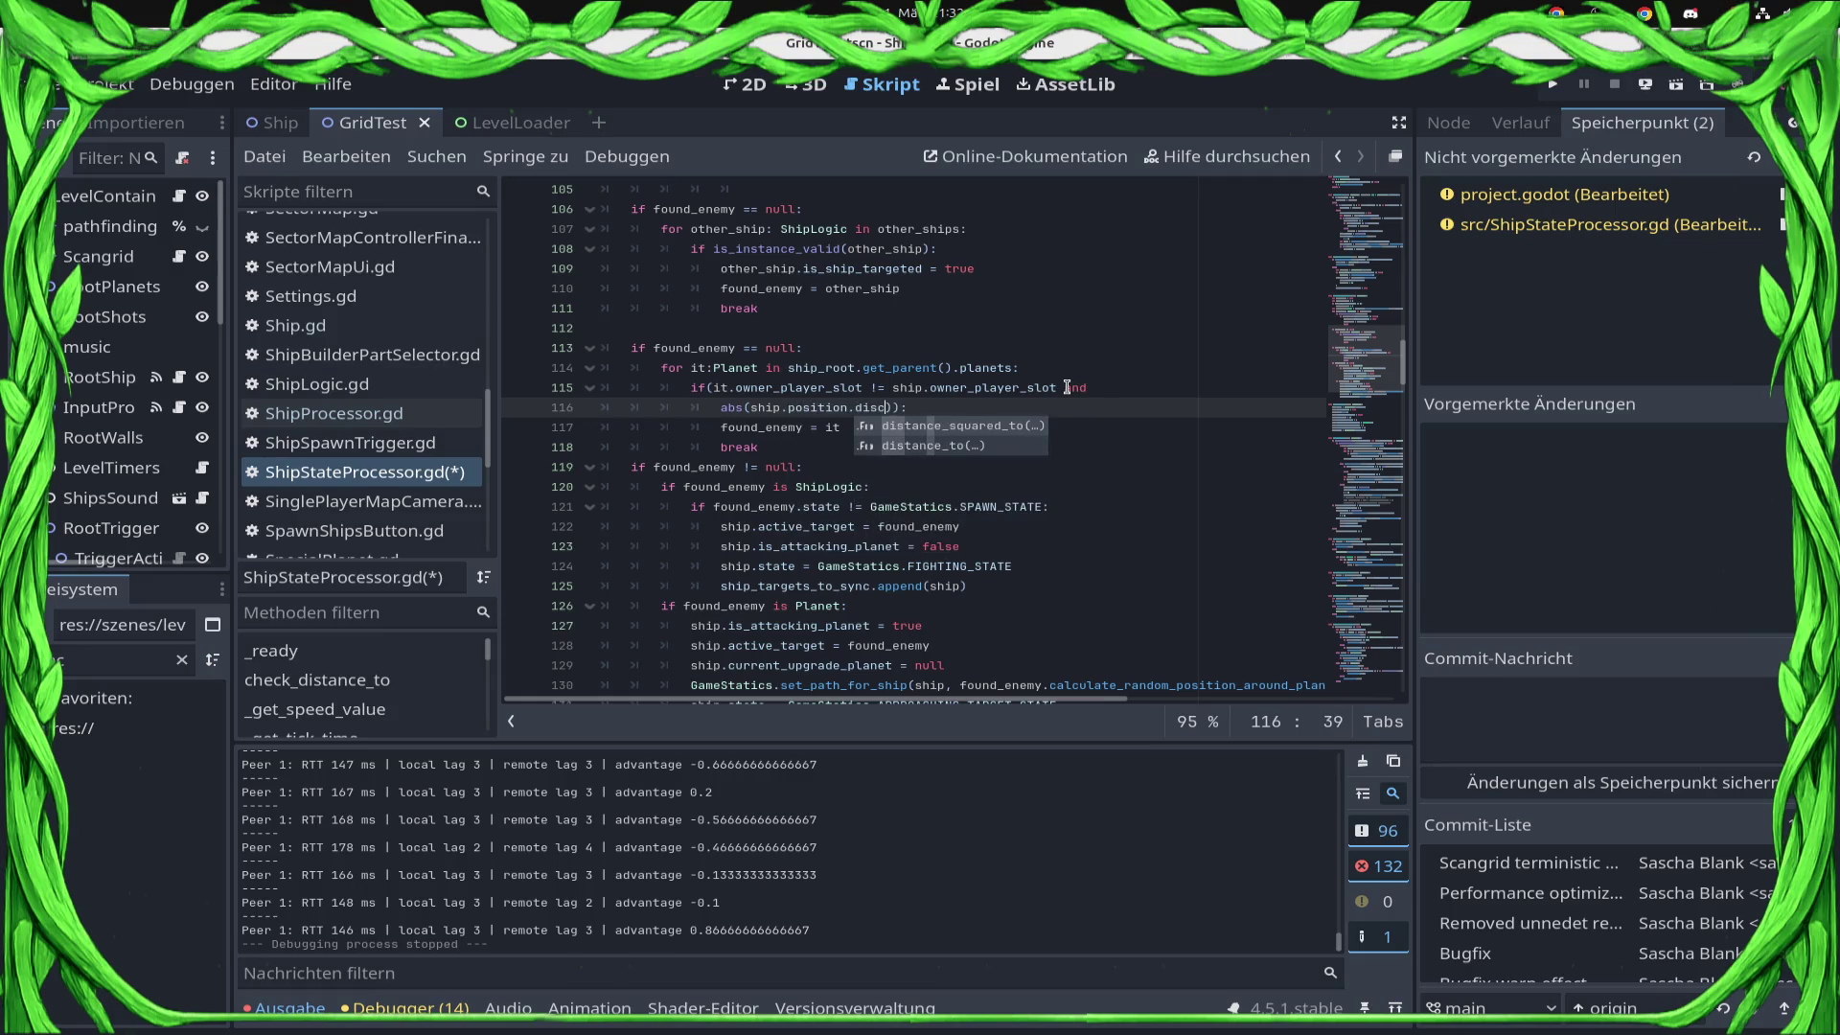
pyautogui.press('Down')
pyautogui.press('Return')
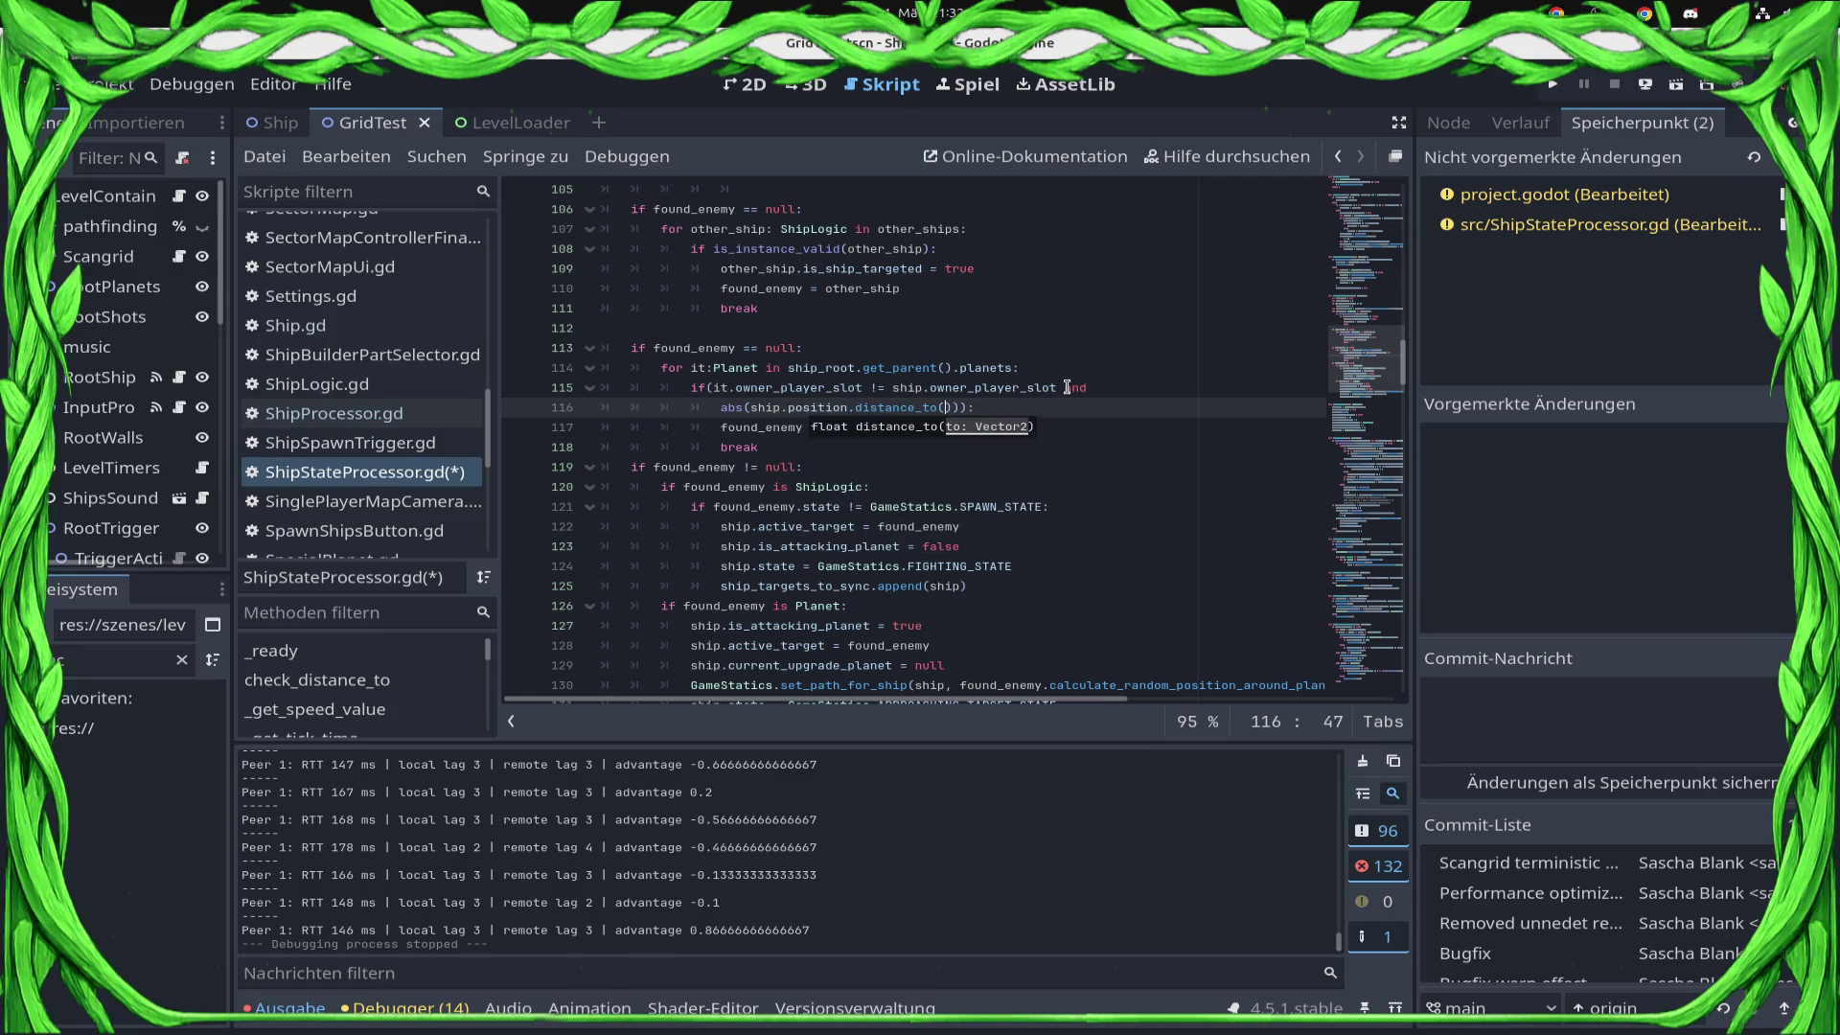
pyautogui.write(') <= ')
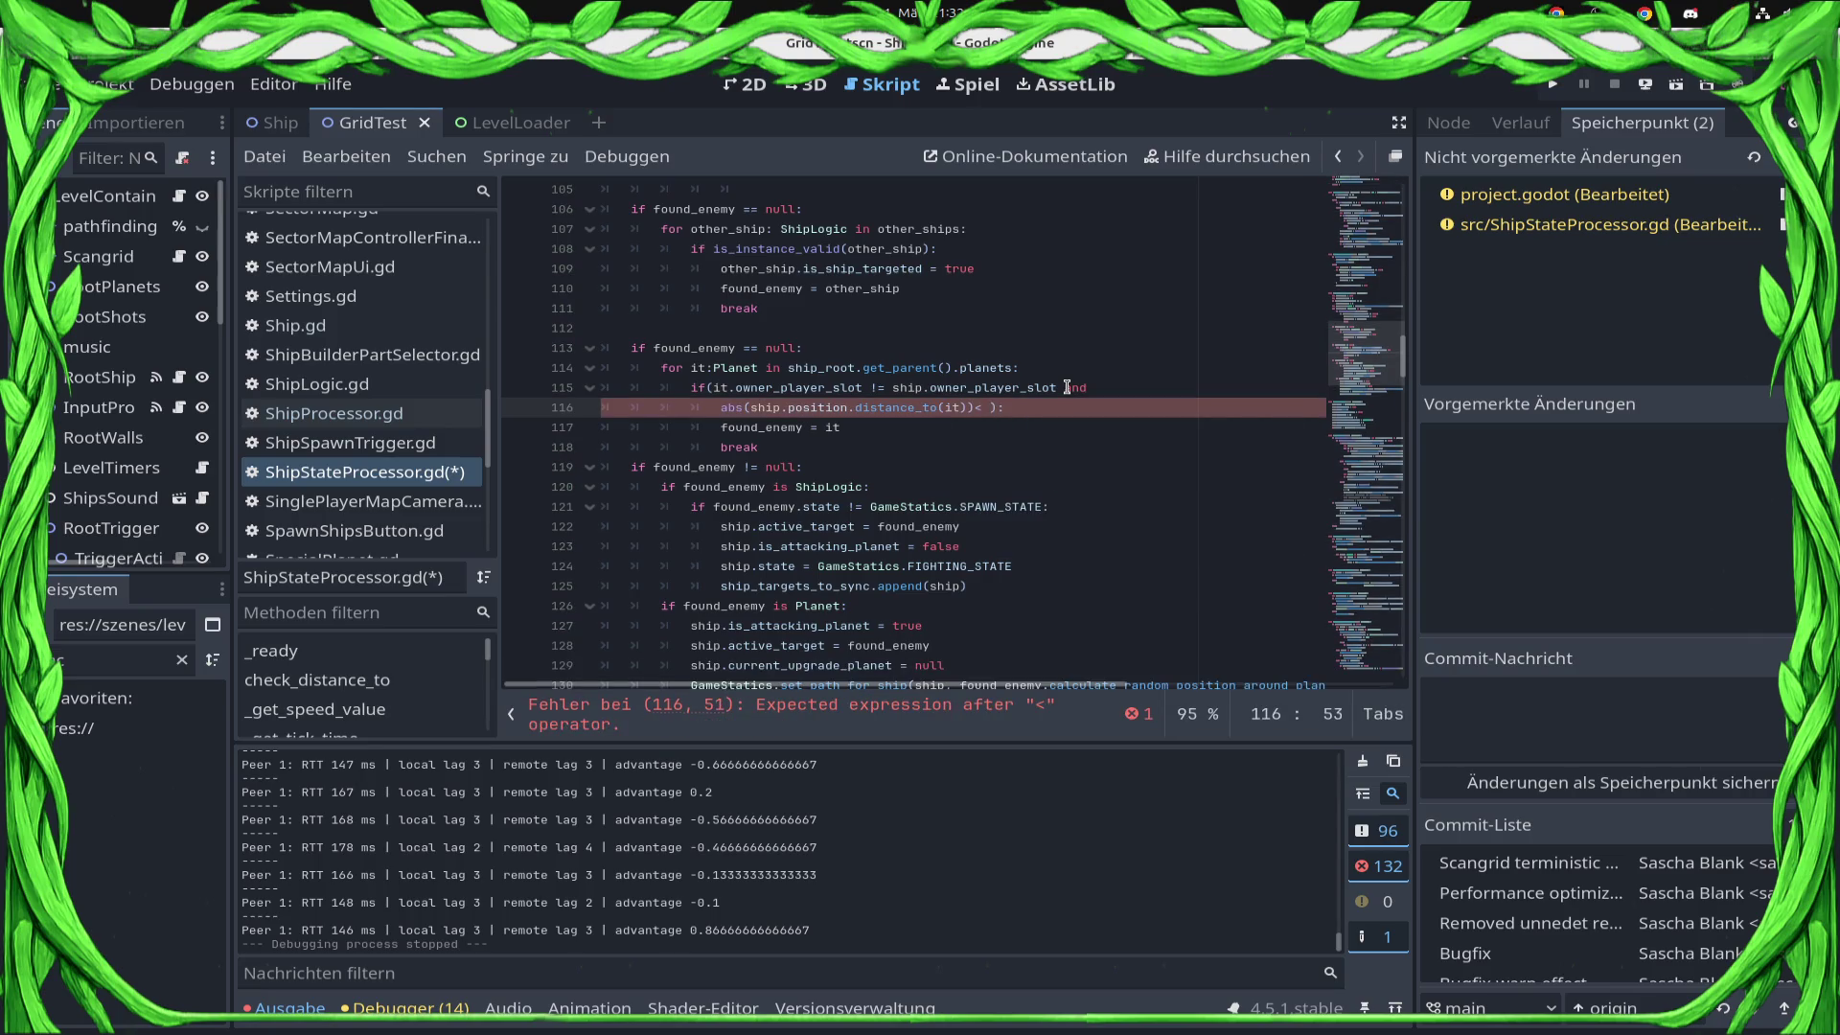
pyautogui.write('fi')
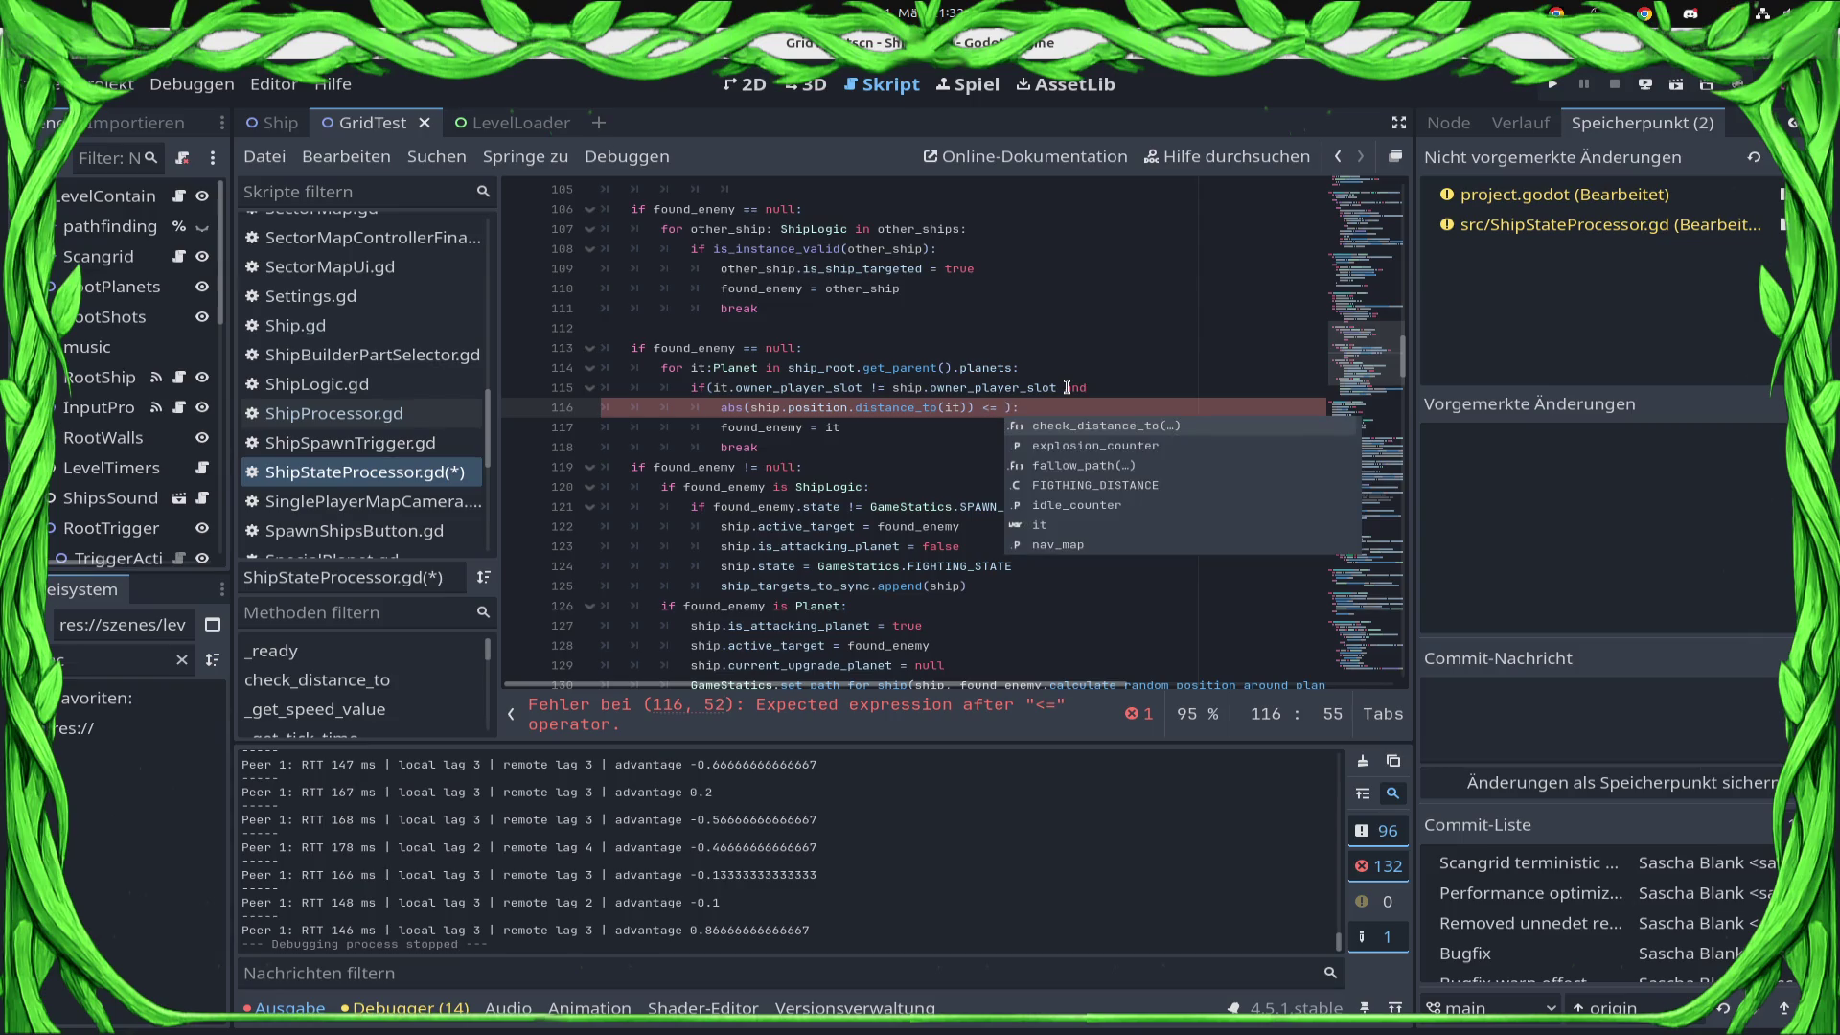
# Finish line 116 with <= SCAN_RANGE_PX and save the script.
pyautogui.press('BackSpace')
pyautogui.press('BackSpace')
pyautogui.write('SCAN')
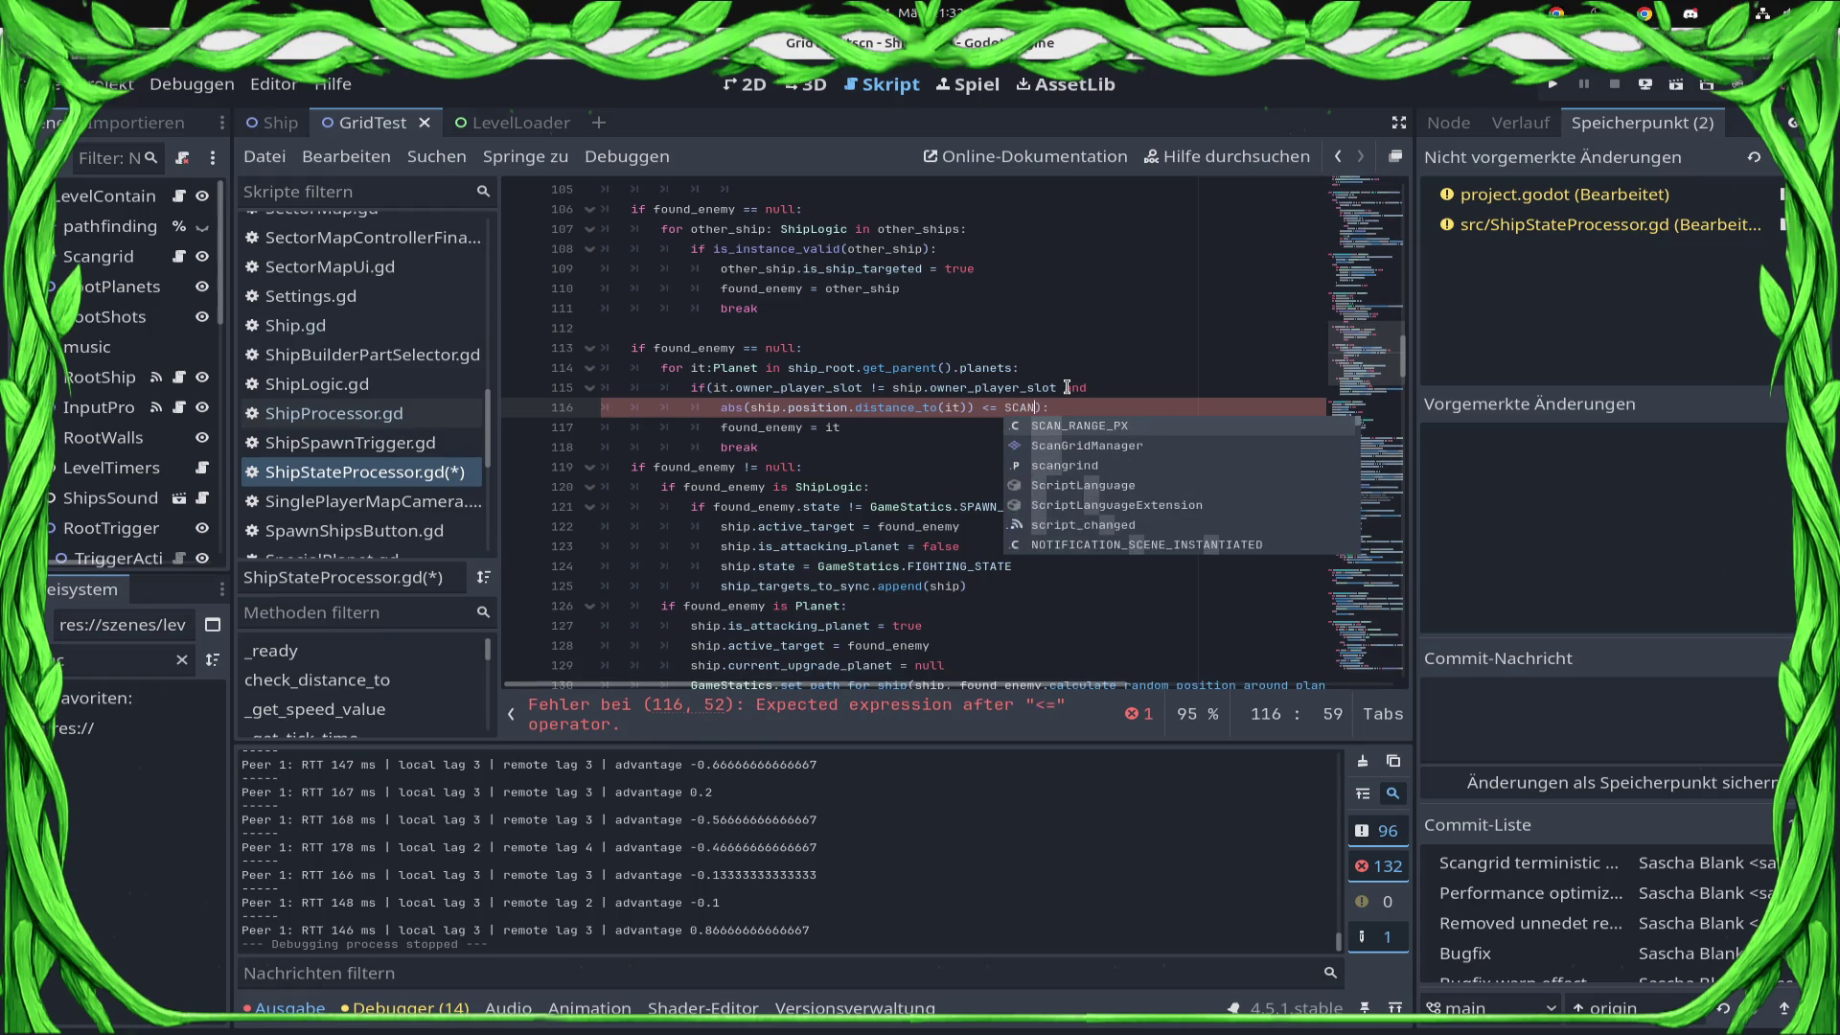
pyautogui.press('Return')
pyautogui.hotkey('ctrl', 's')
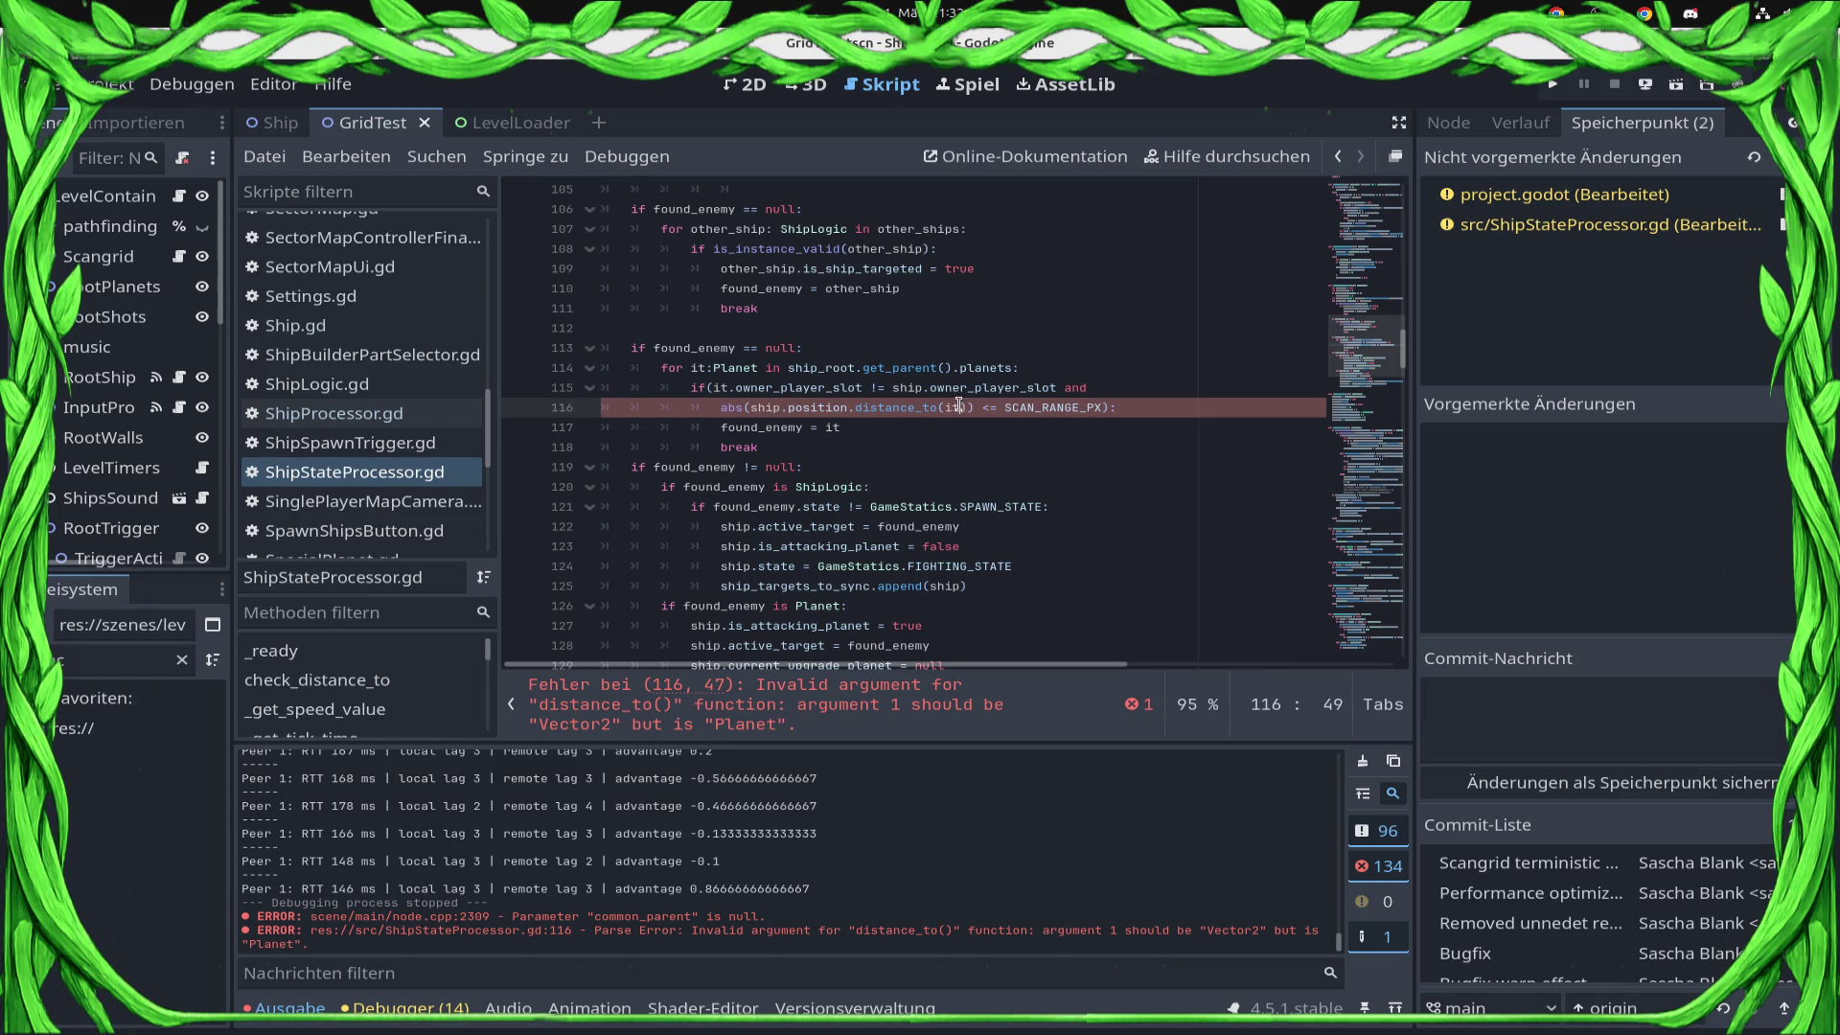
# Change the distance argument to it.global_position, save, and run the game.
pyautogui.press('BackSpace')
pyautogui.write('s')
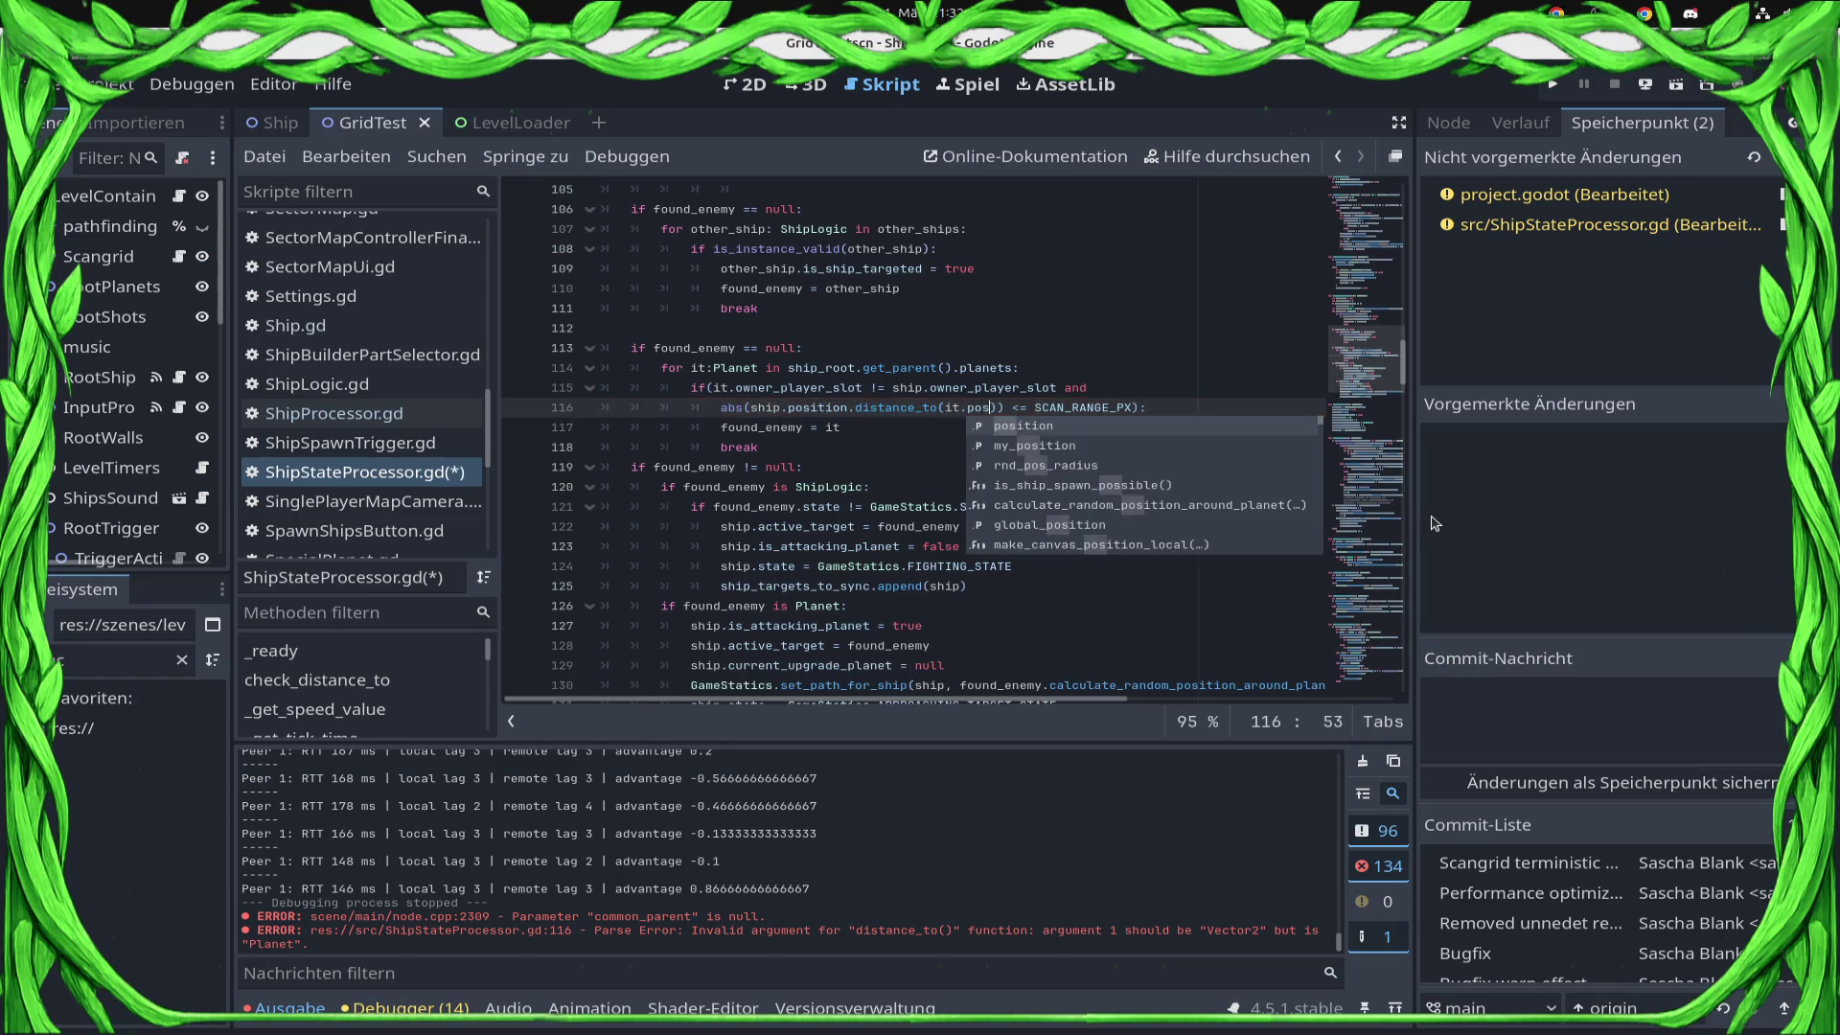
pyautogui.press('BackSpace')
pyautogui.press('BackSpace')
pyautogui.press('BackSpace')
pyautogui.write('gl')
pyautogui.press('Return')
pyautogui.hotkey('ctrl', 's')
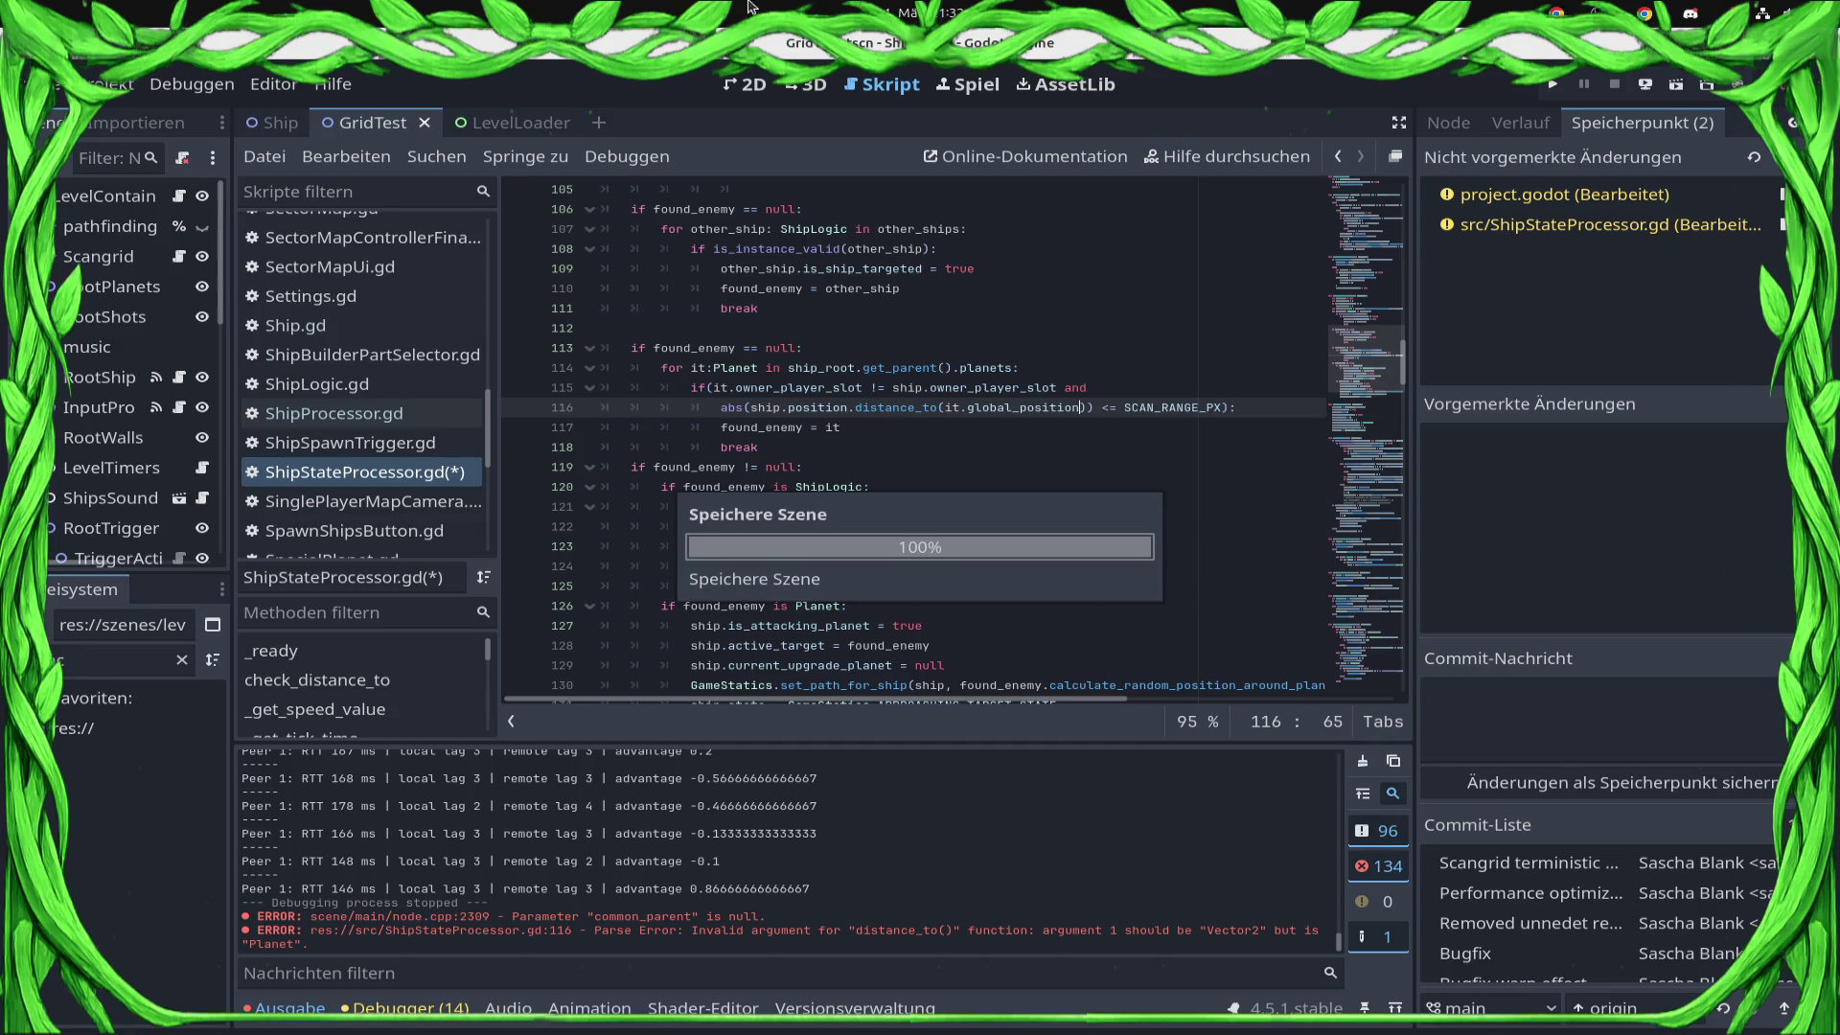
pyautogui.click(1552, 84)
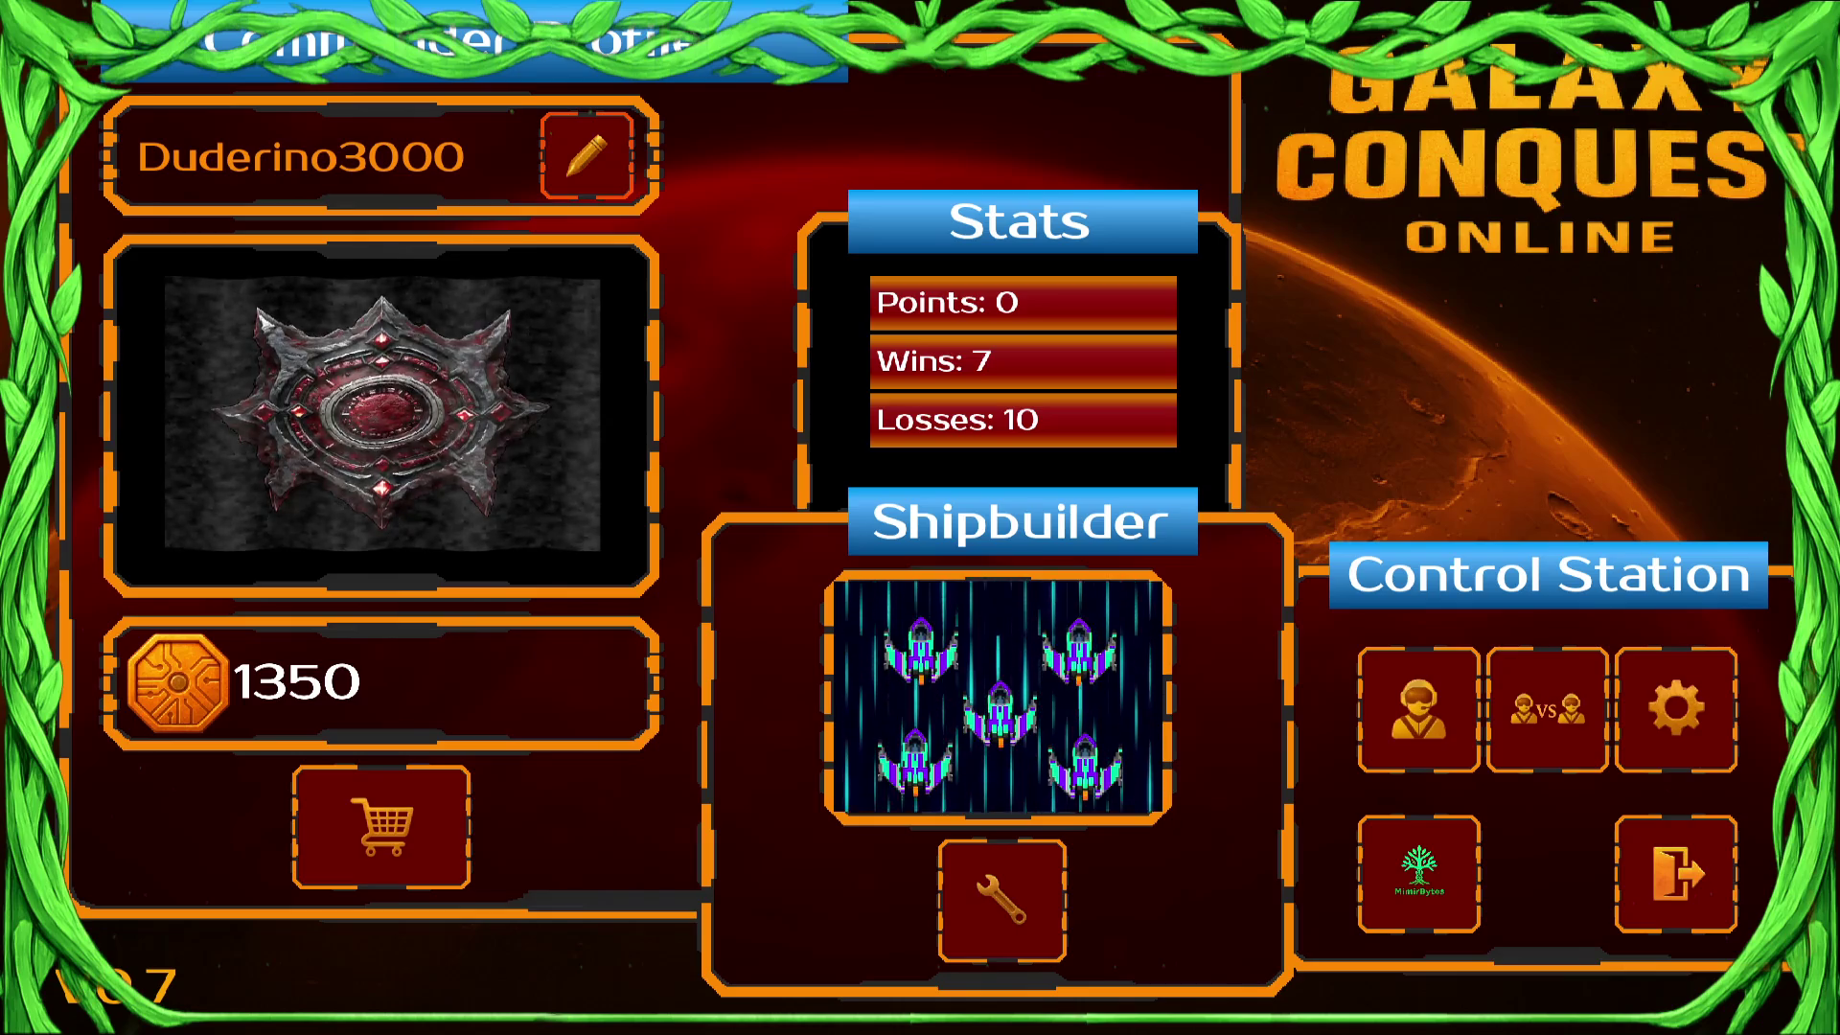
# Enter single-player mode, then re-export the project for the web from Remote Deploy.
pyautogui.click(1442, 774)
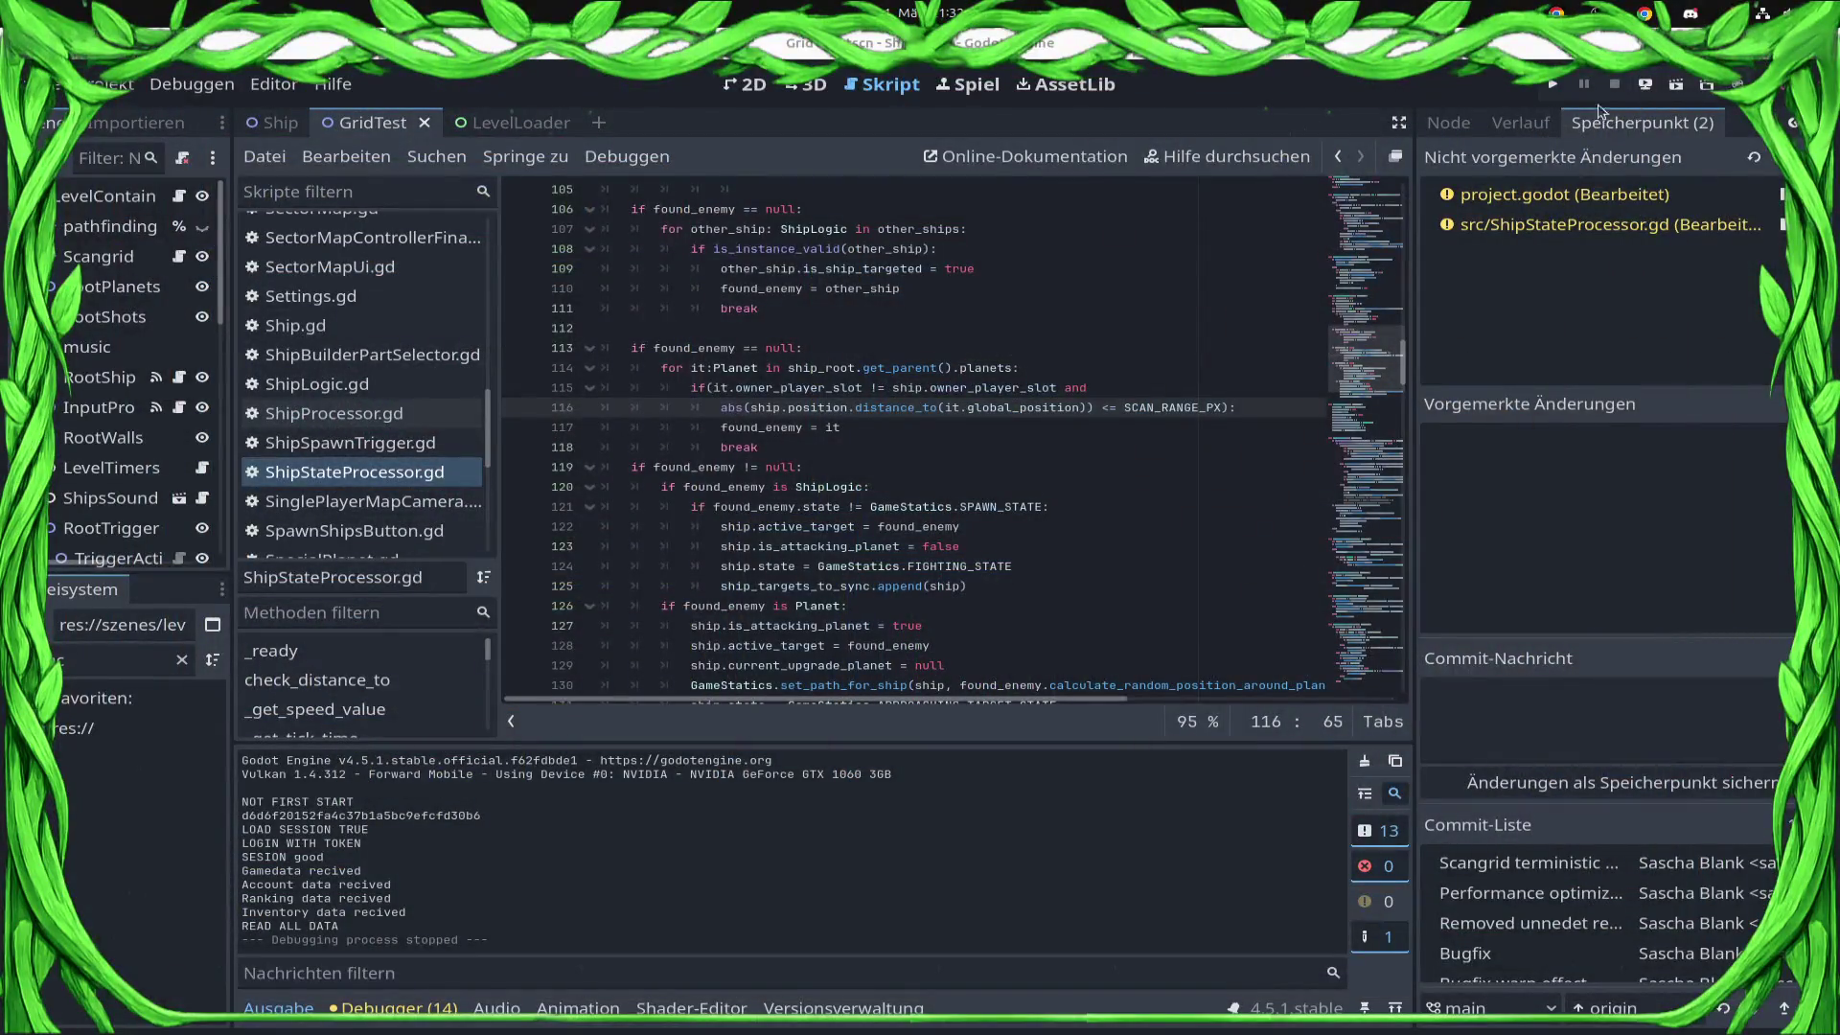
pyautogui.click(1645, 84)
pyautogui.click(1673, 150)
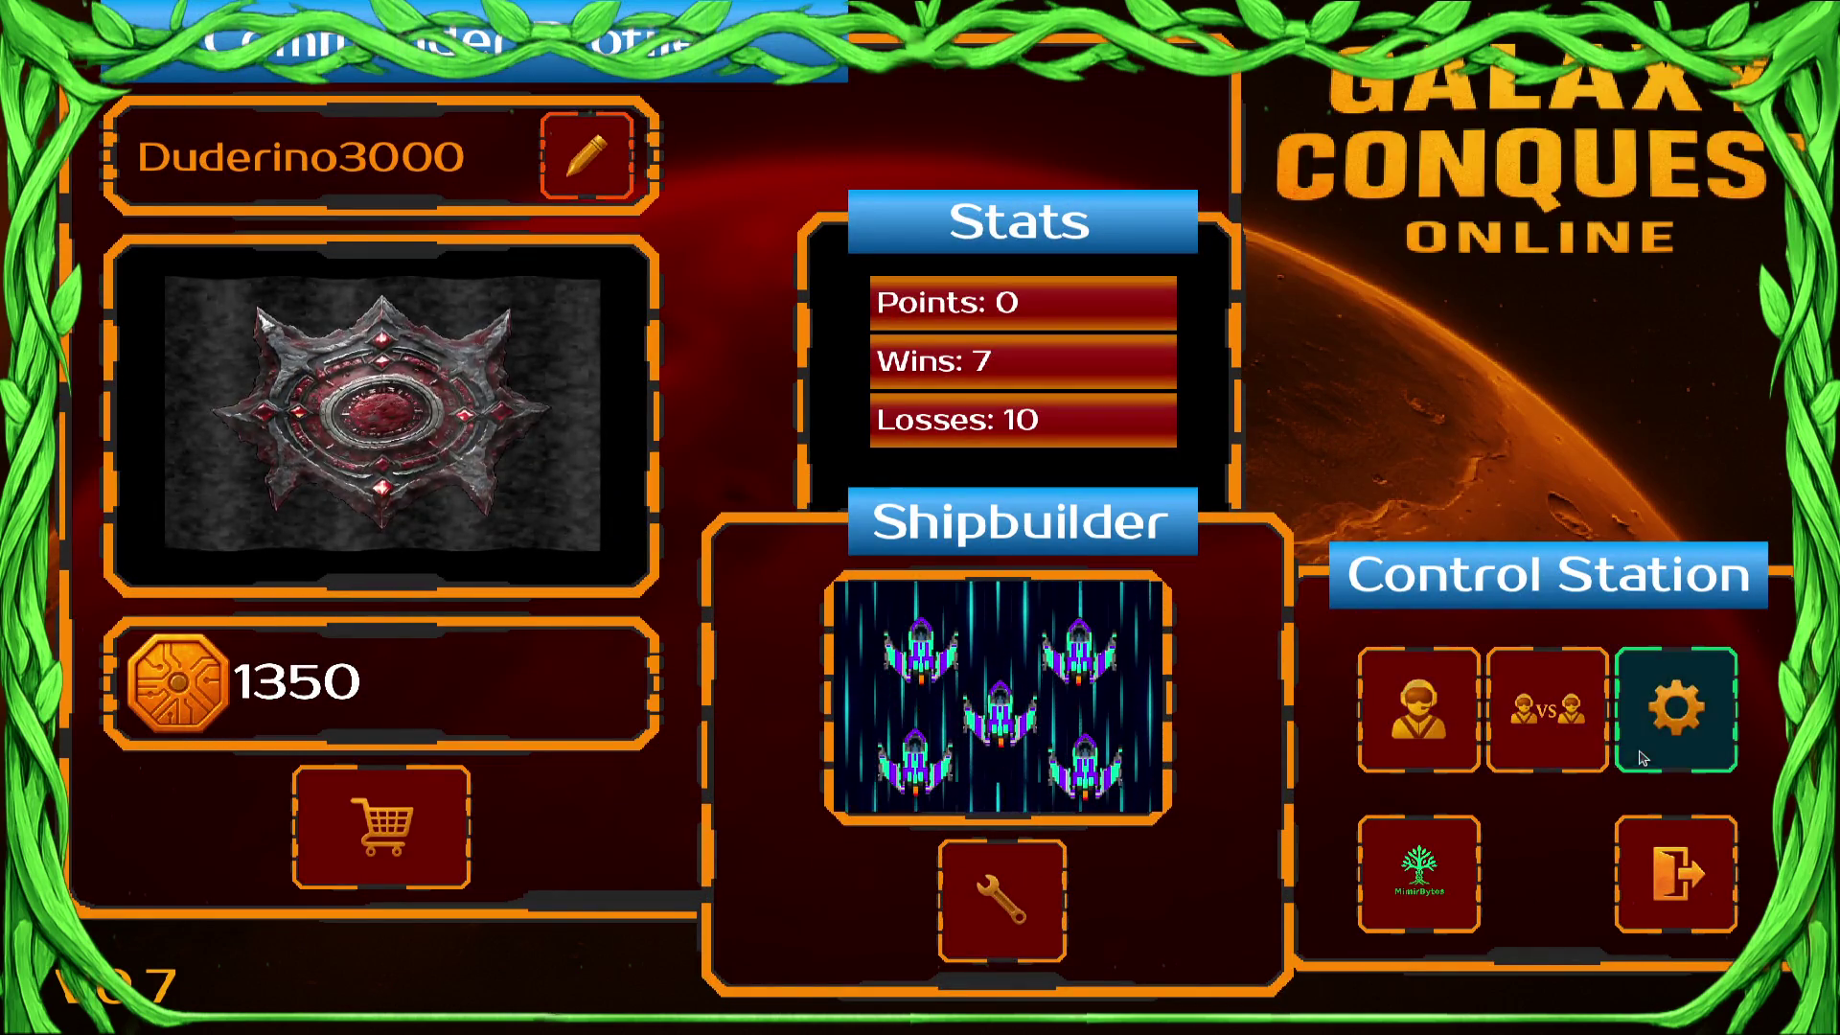
# Queue for a ranked match from VS, then leave the queue.
pyautogui.click(1581, 736)
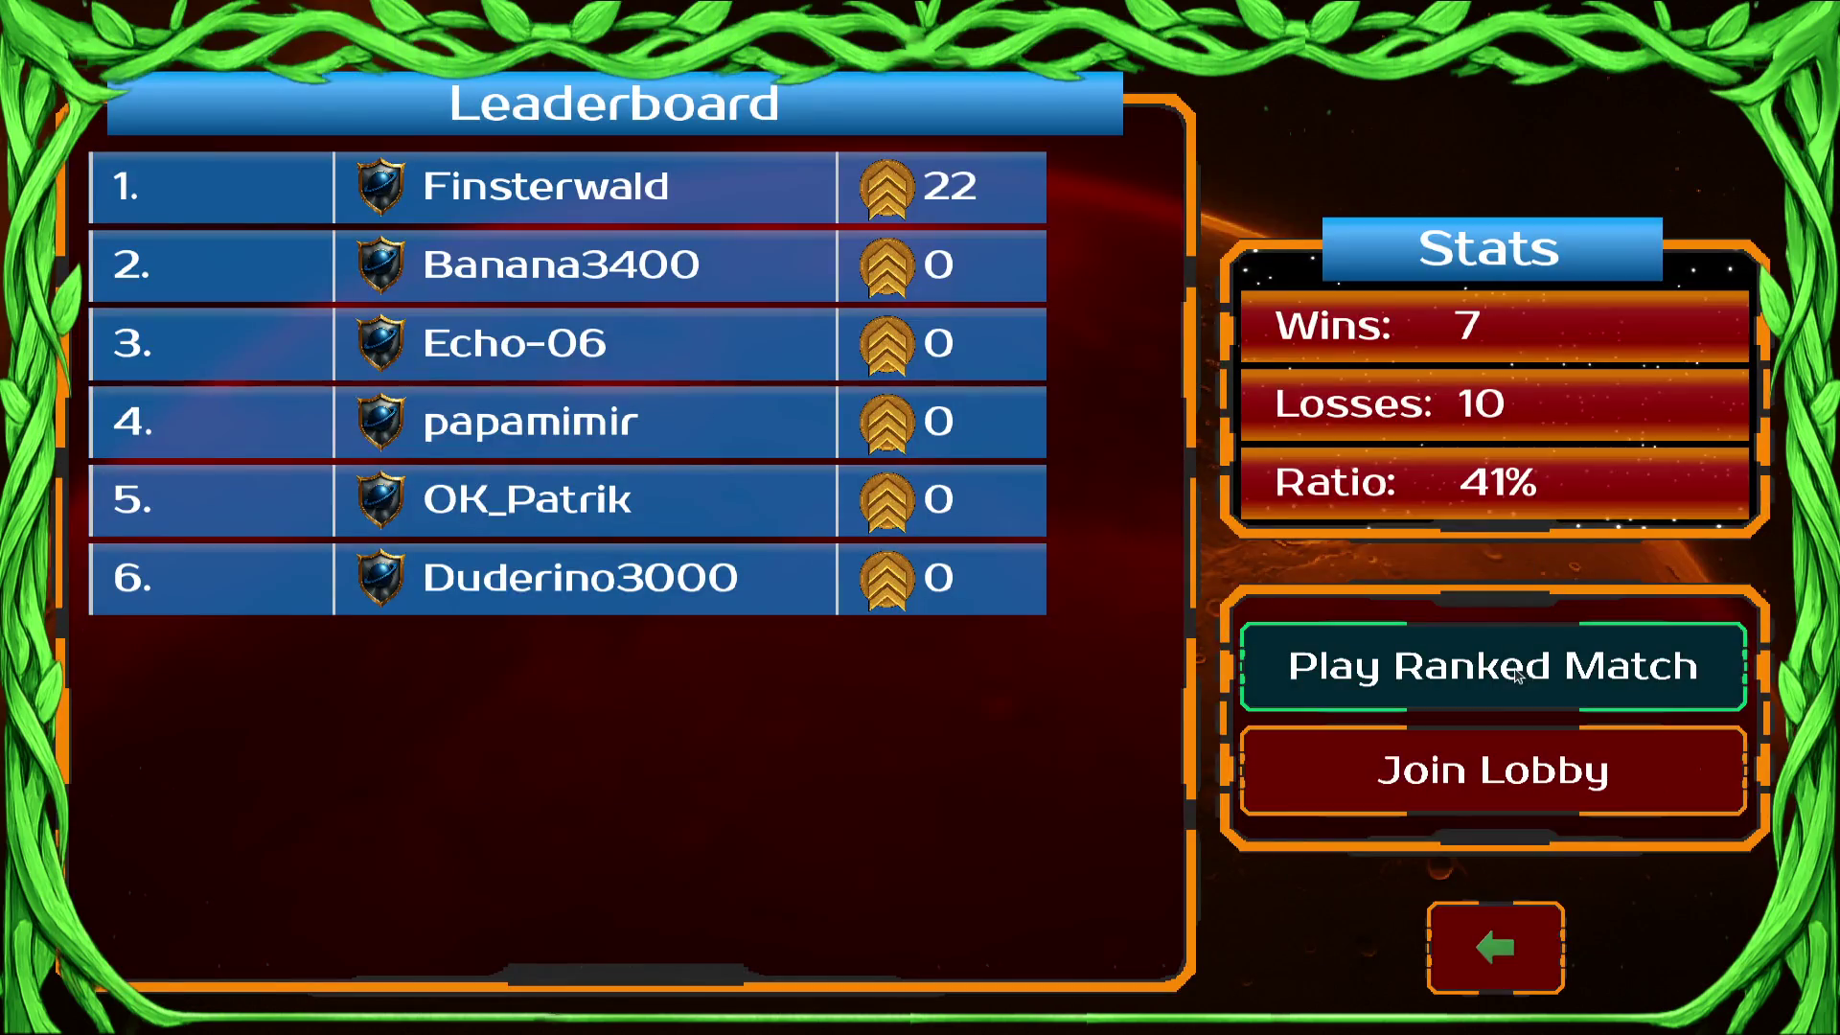
pyautogui.click(1518, 675)
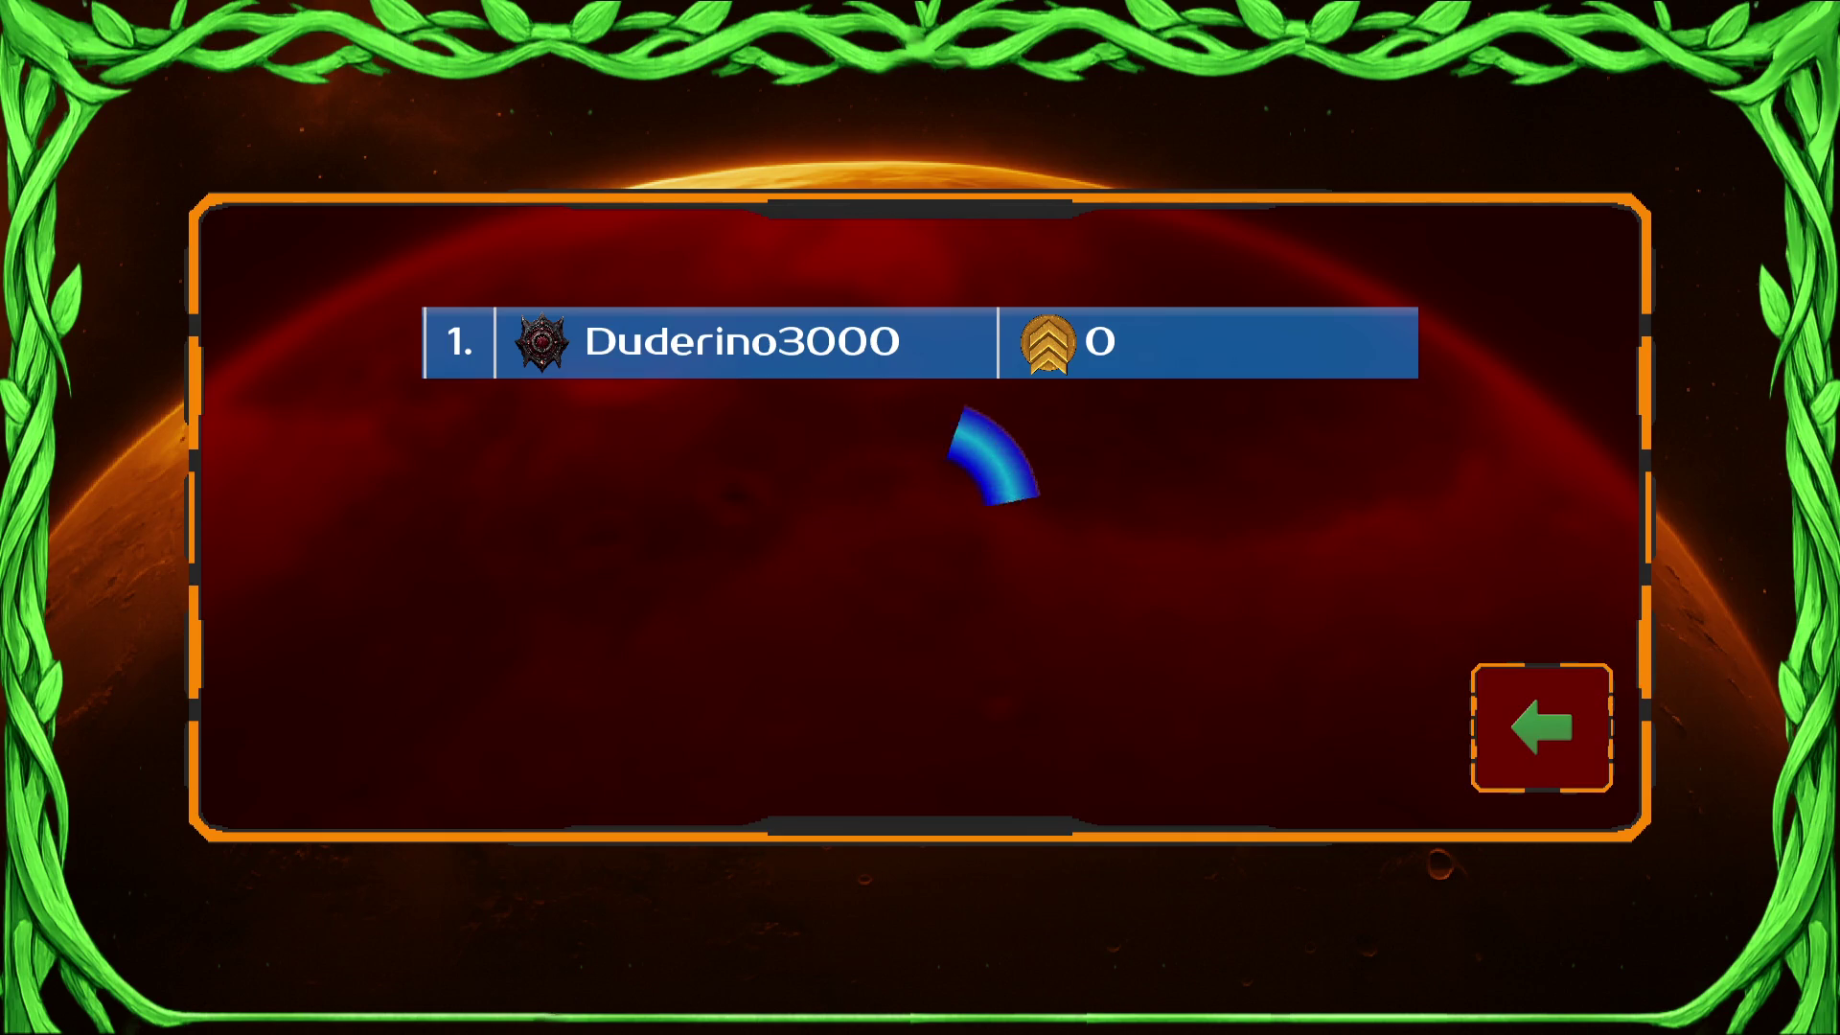
pyautogui.click(1501, 760)
# Quit the game and stage project.godot and ShipStateProcessor.gd for commit.
pyautogui.click(1493, 987)
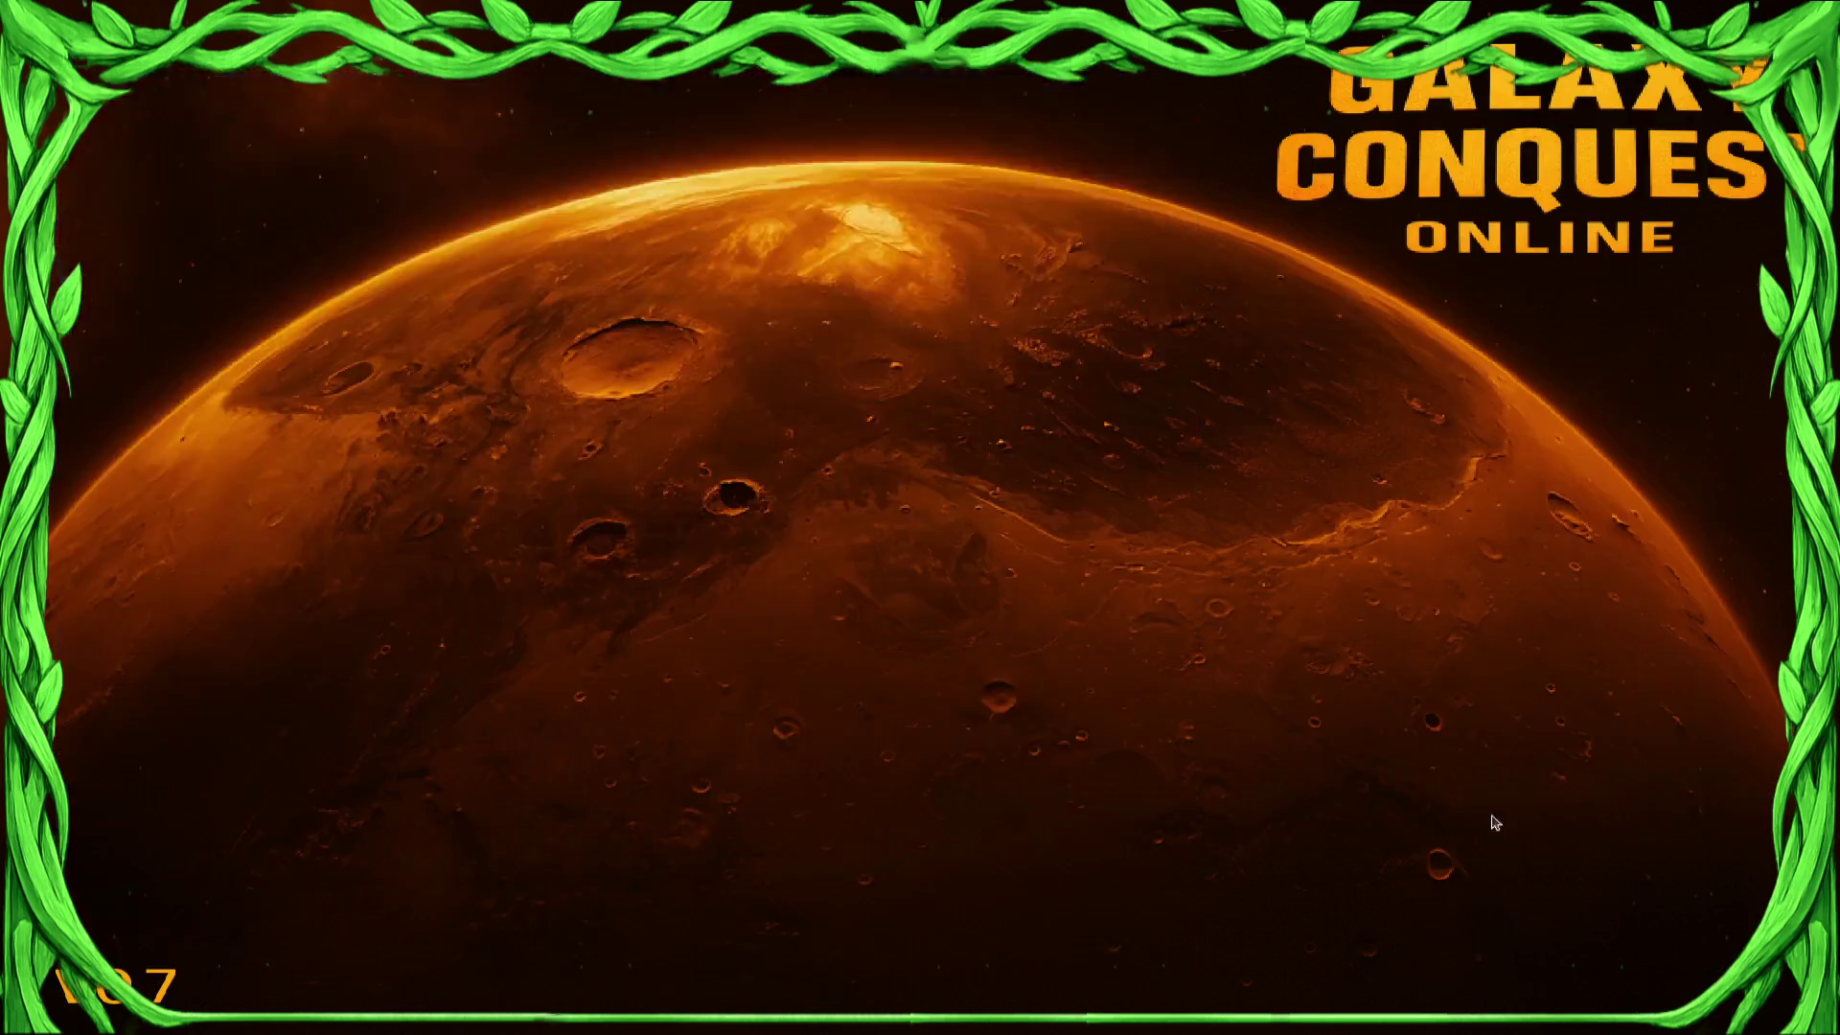
pyautogui.click(1671, 871)
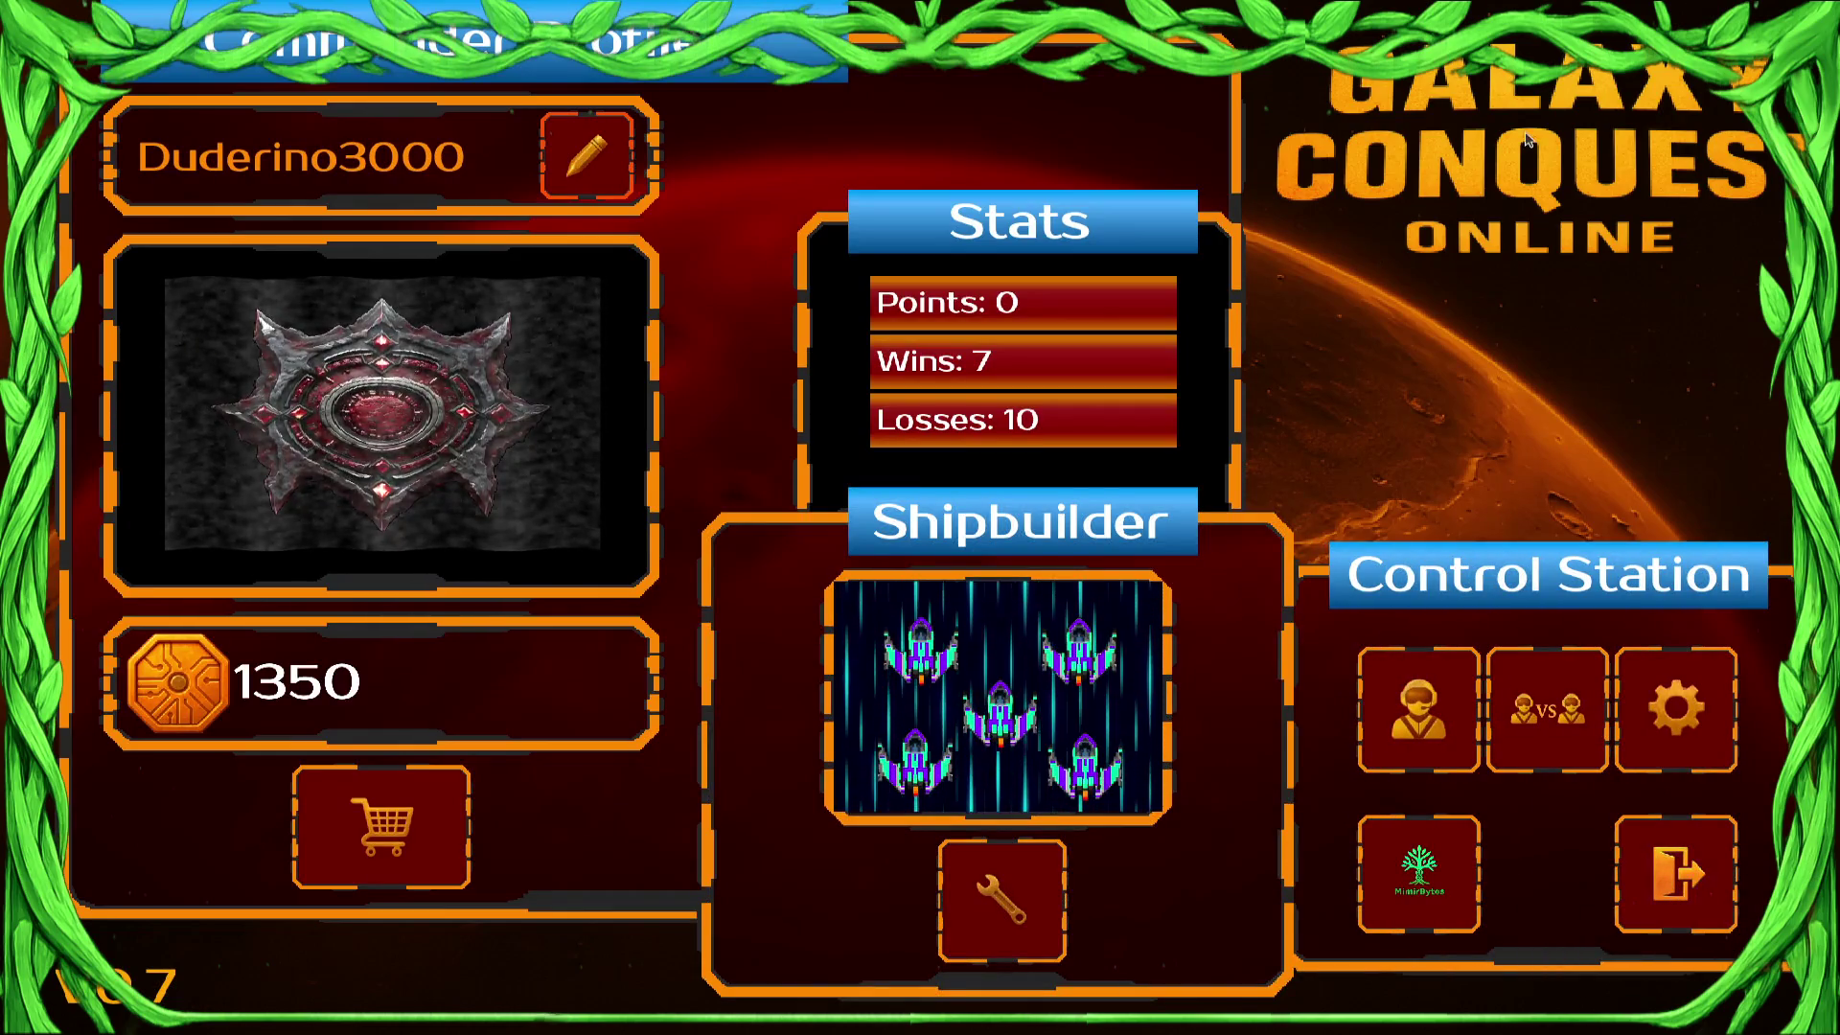
pyautogui.click(1753, 156)
pyautogui.click(1648, 709)
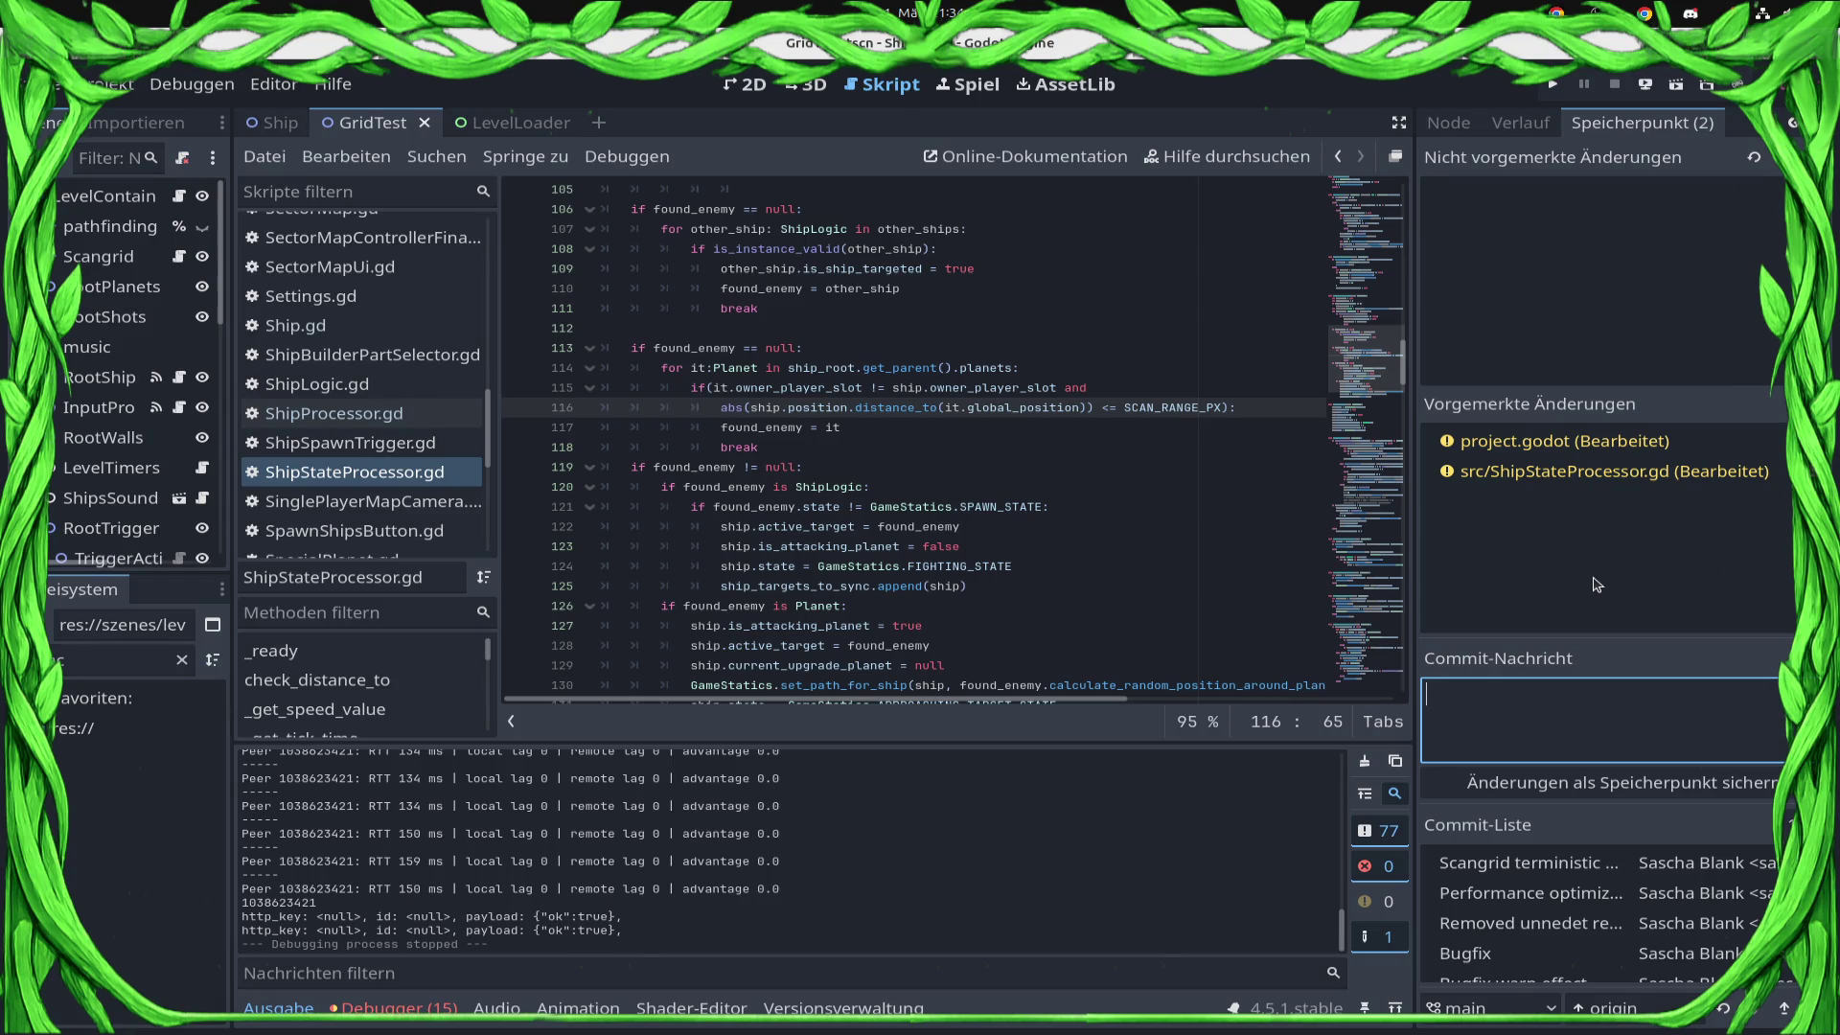
# Commit the staged changes with the message 'Bugfix multiplayer' and bring the terminal forward.
pyautogui.write('Bugfix ')
pyautogui.write('multiplayer')
pyautogui.click(1504, 784)
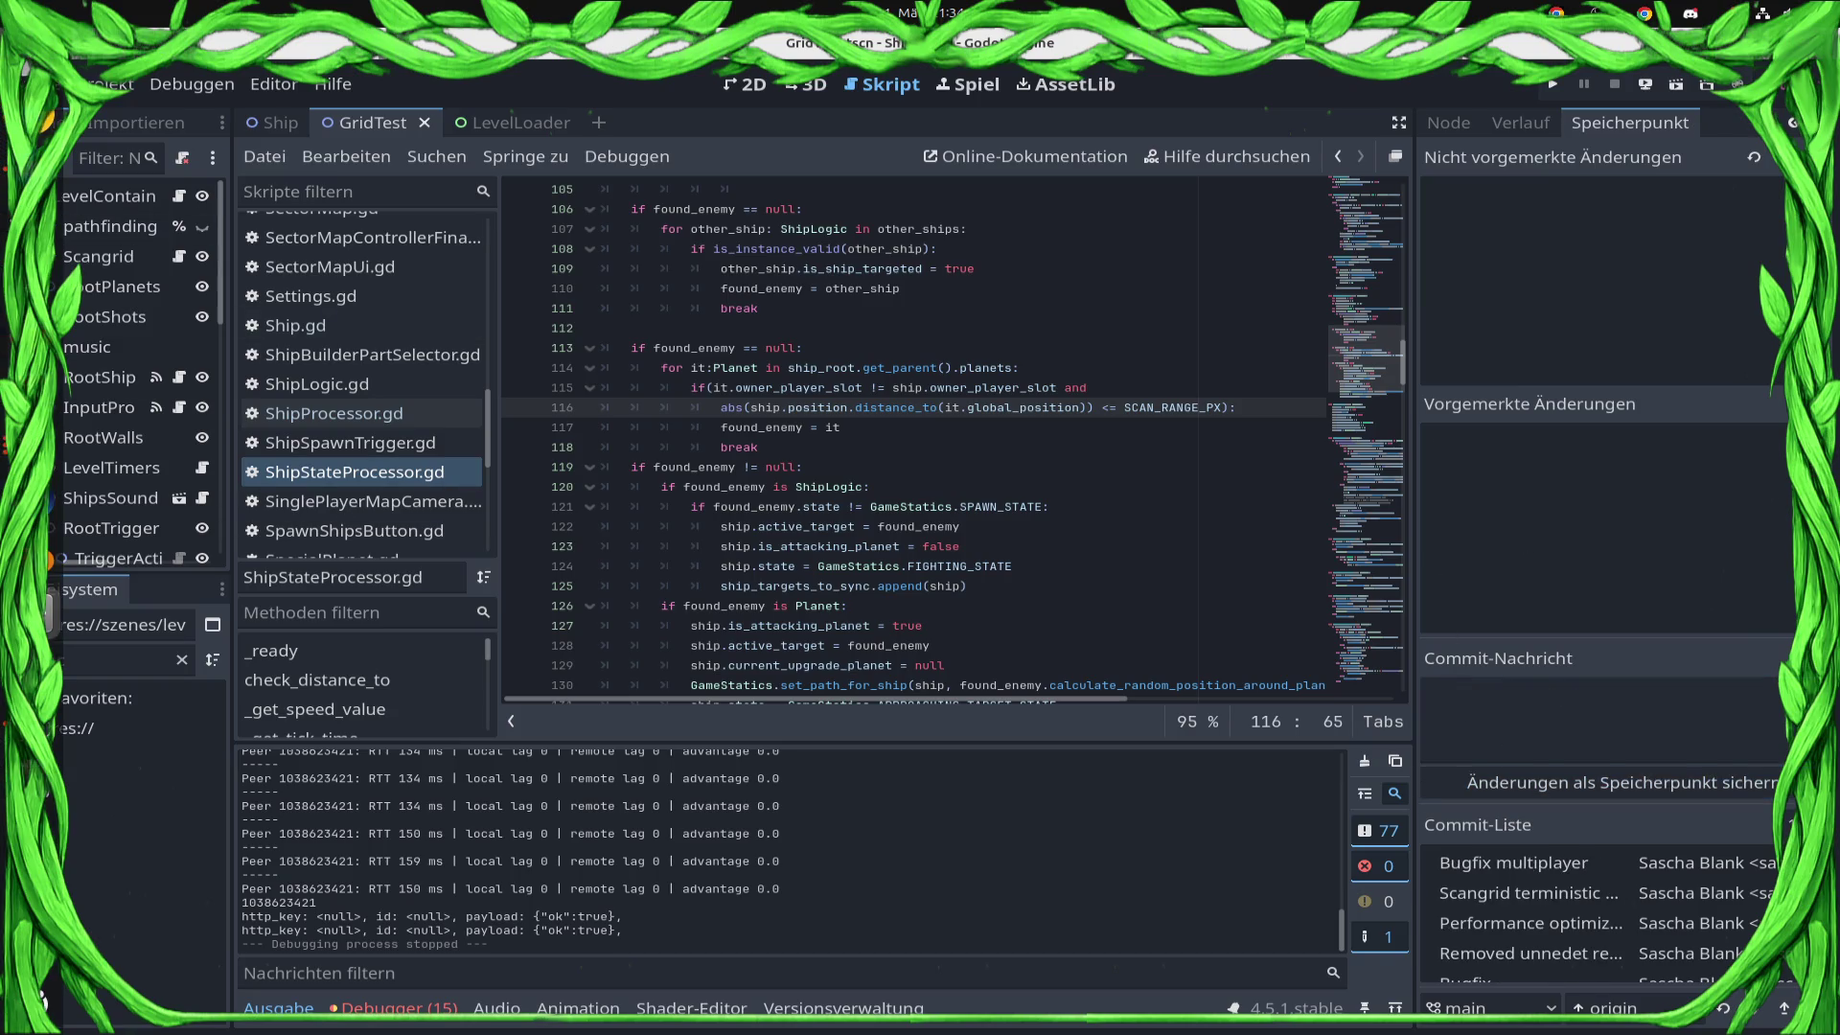
pyautogui.click(43, 446)
# Push the 'Bugfix multiplayer' commit with git push and relaunch the project from the editor.
pyautogui.write('git push')
pyautogui.press('Return')
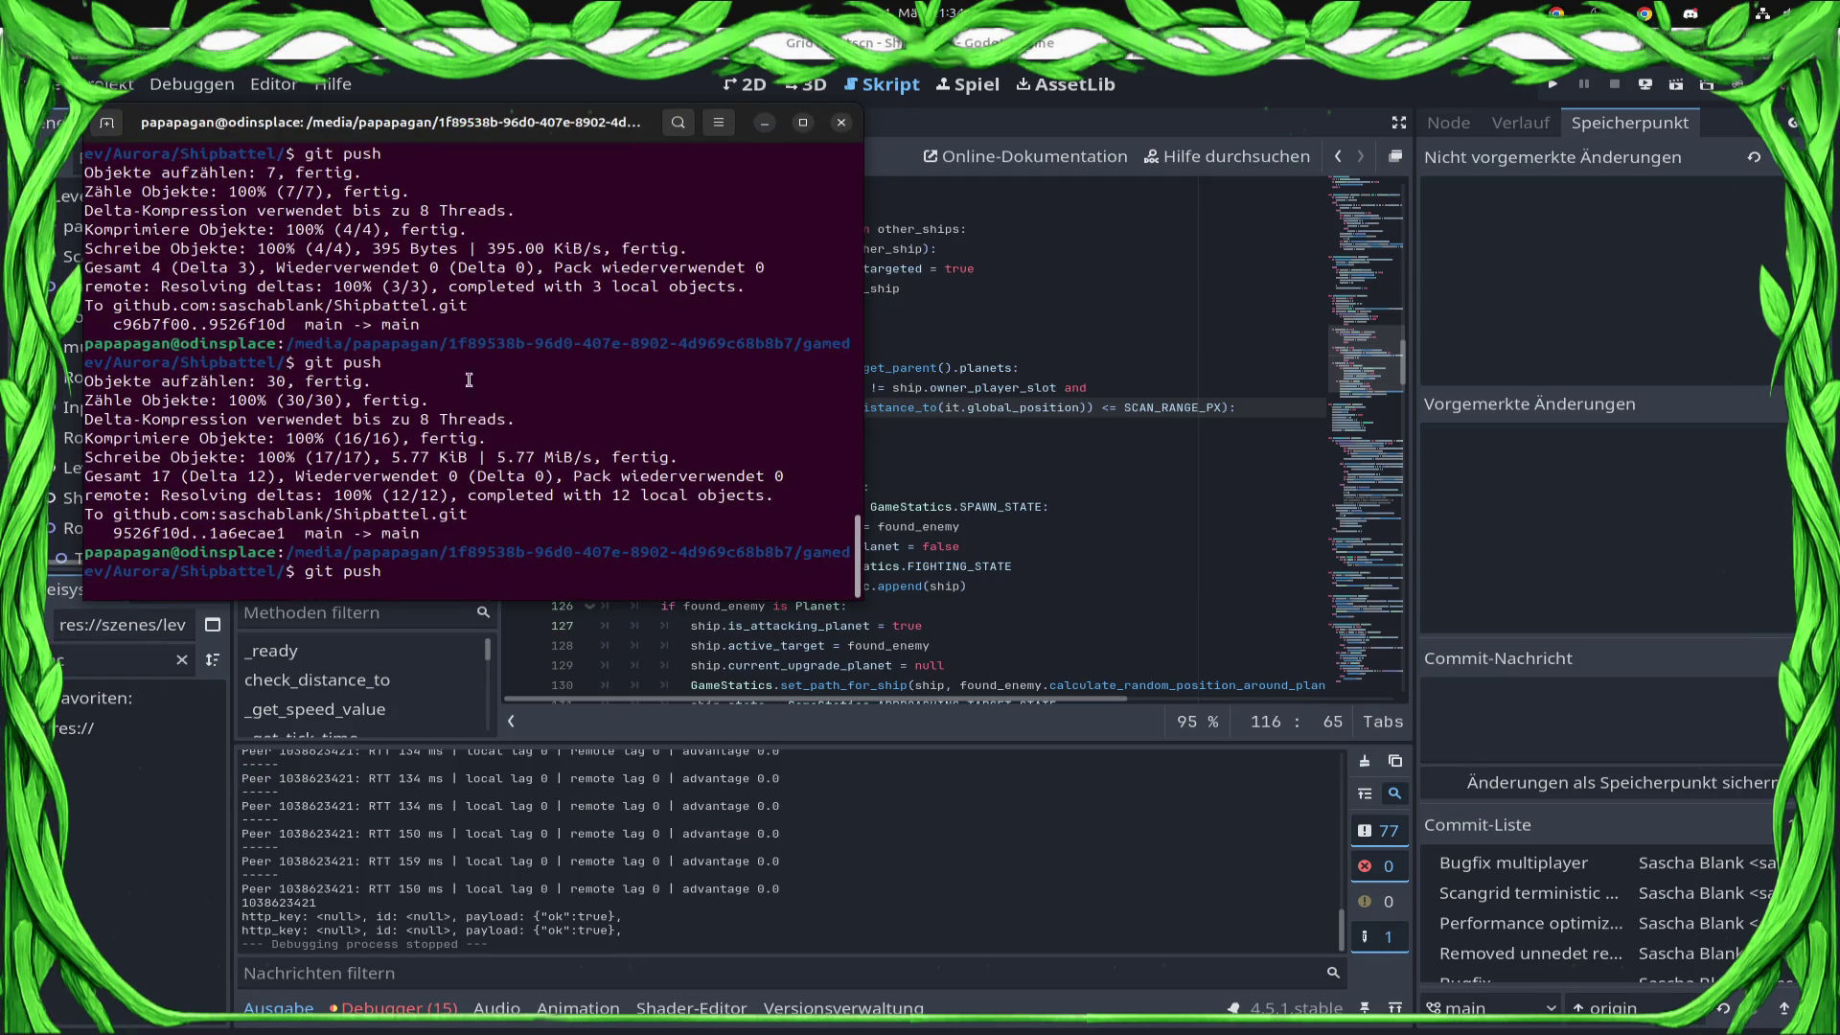
pyautogui.click(1648, 87)
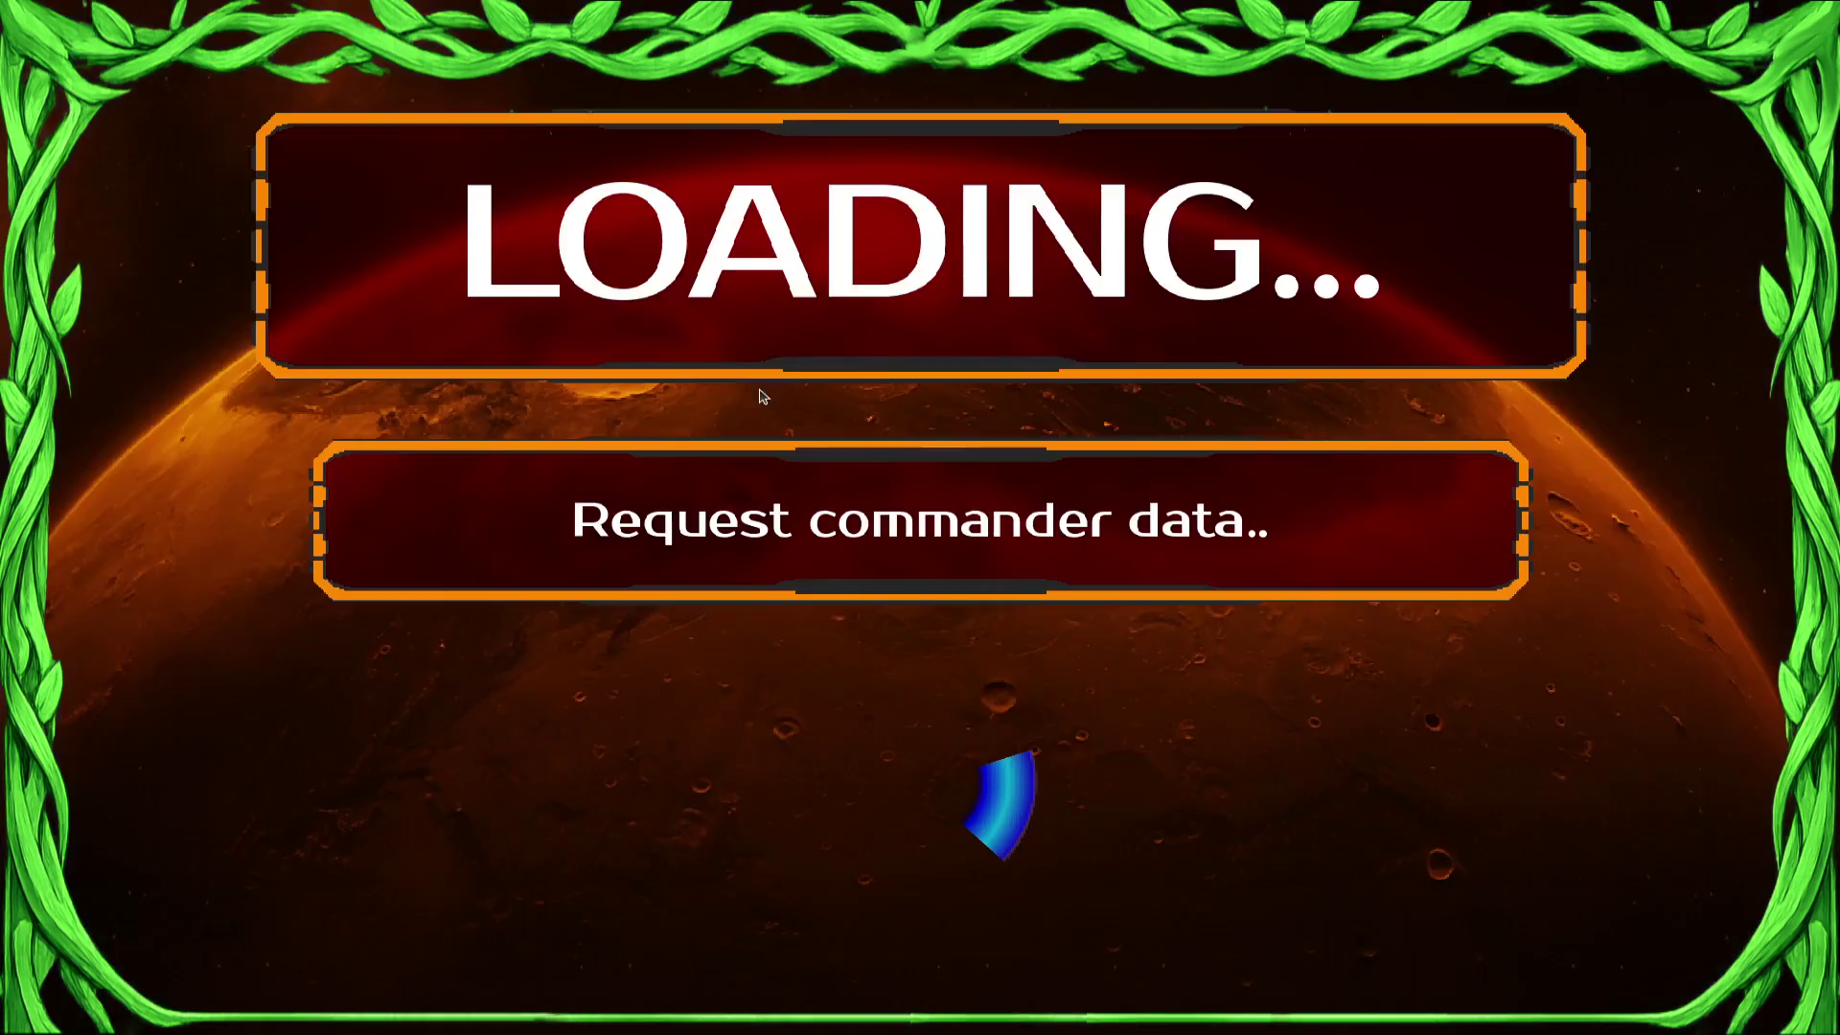
# Show the overview of open windows while the game loads commander data.
pyautogui.press('super')
pyautogui.press('super')
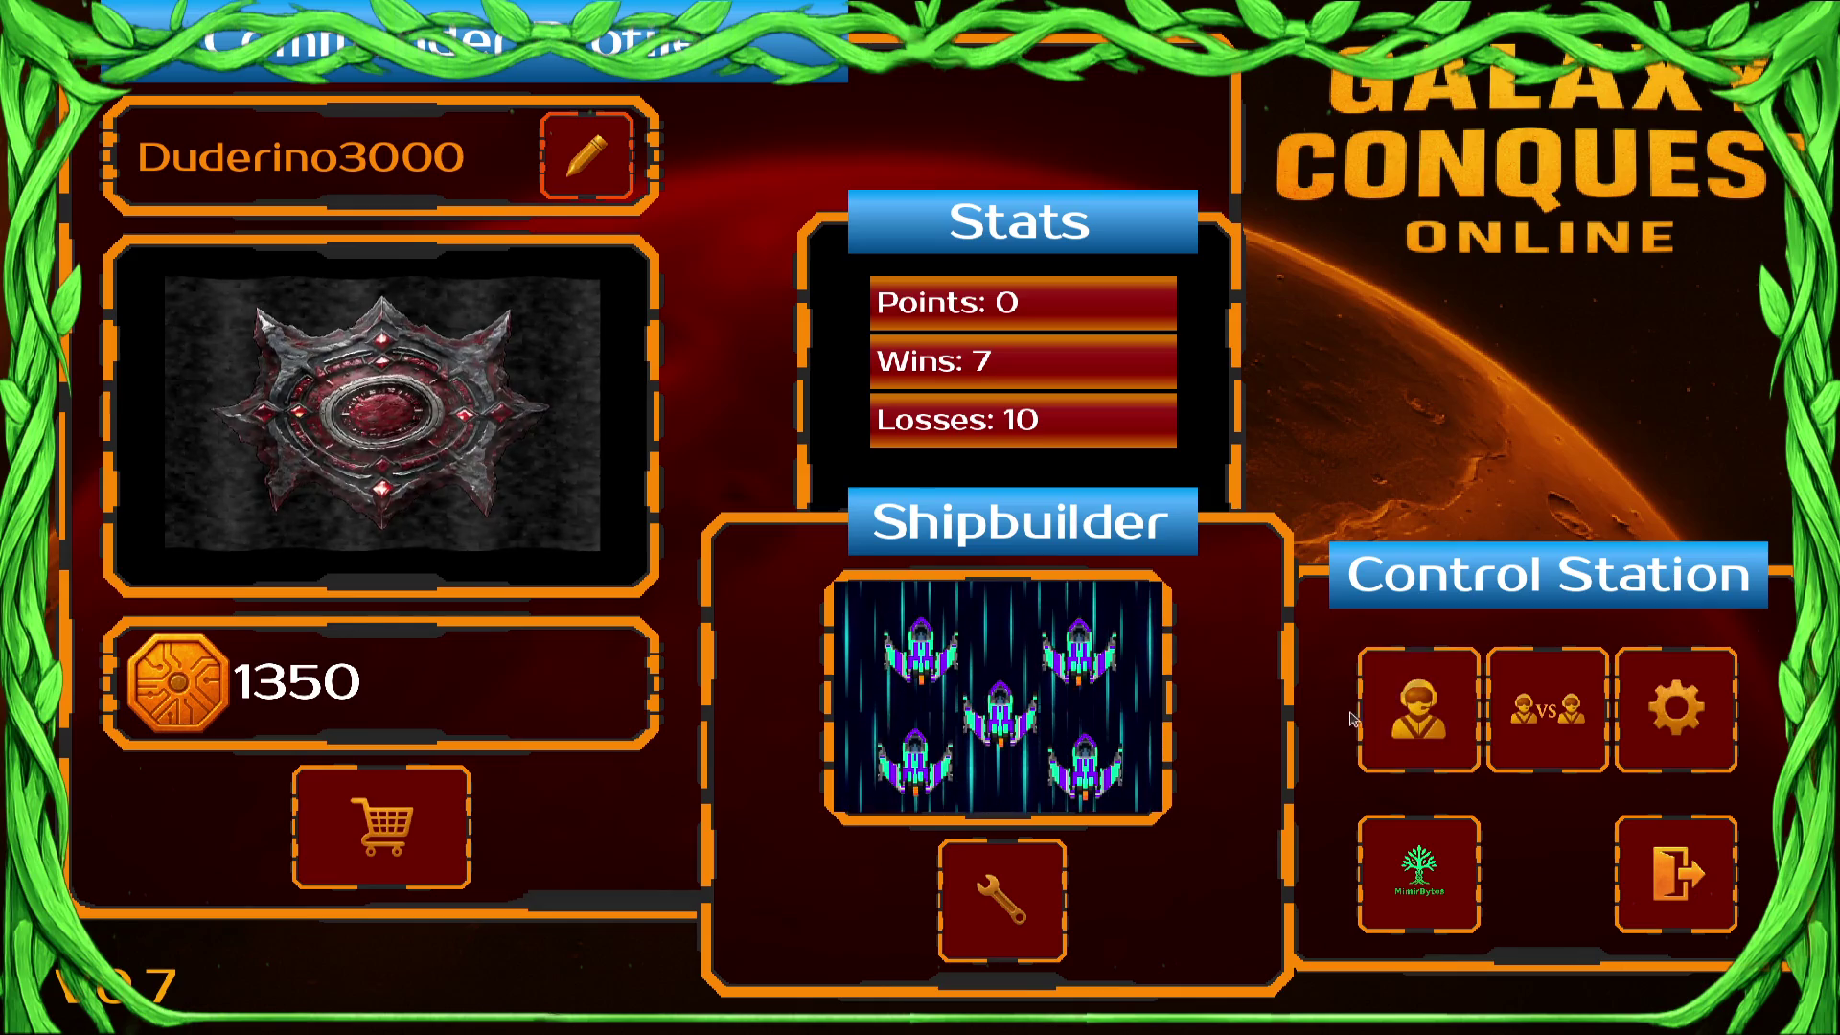
# Through VS and Join Lobby, create a match on The Big Abyss with Player 1 ready.
pyautogui.click(1541, 736)
pyautogui.click(1440, 837)
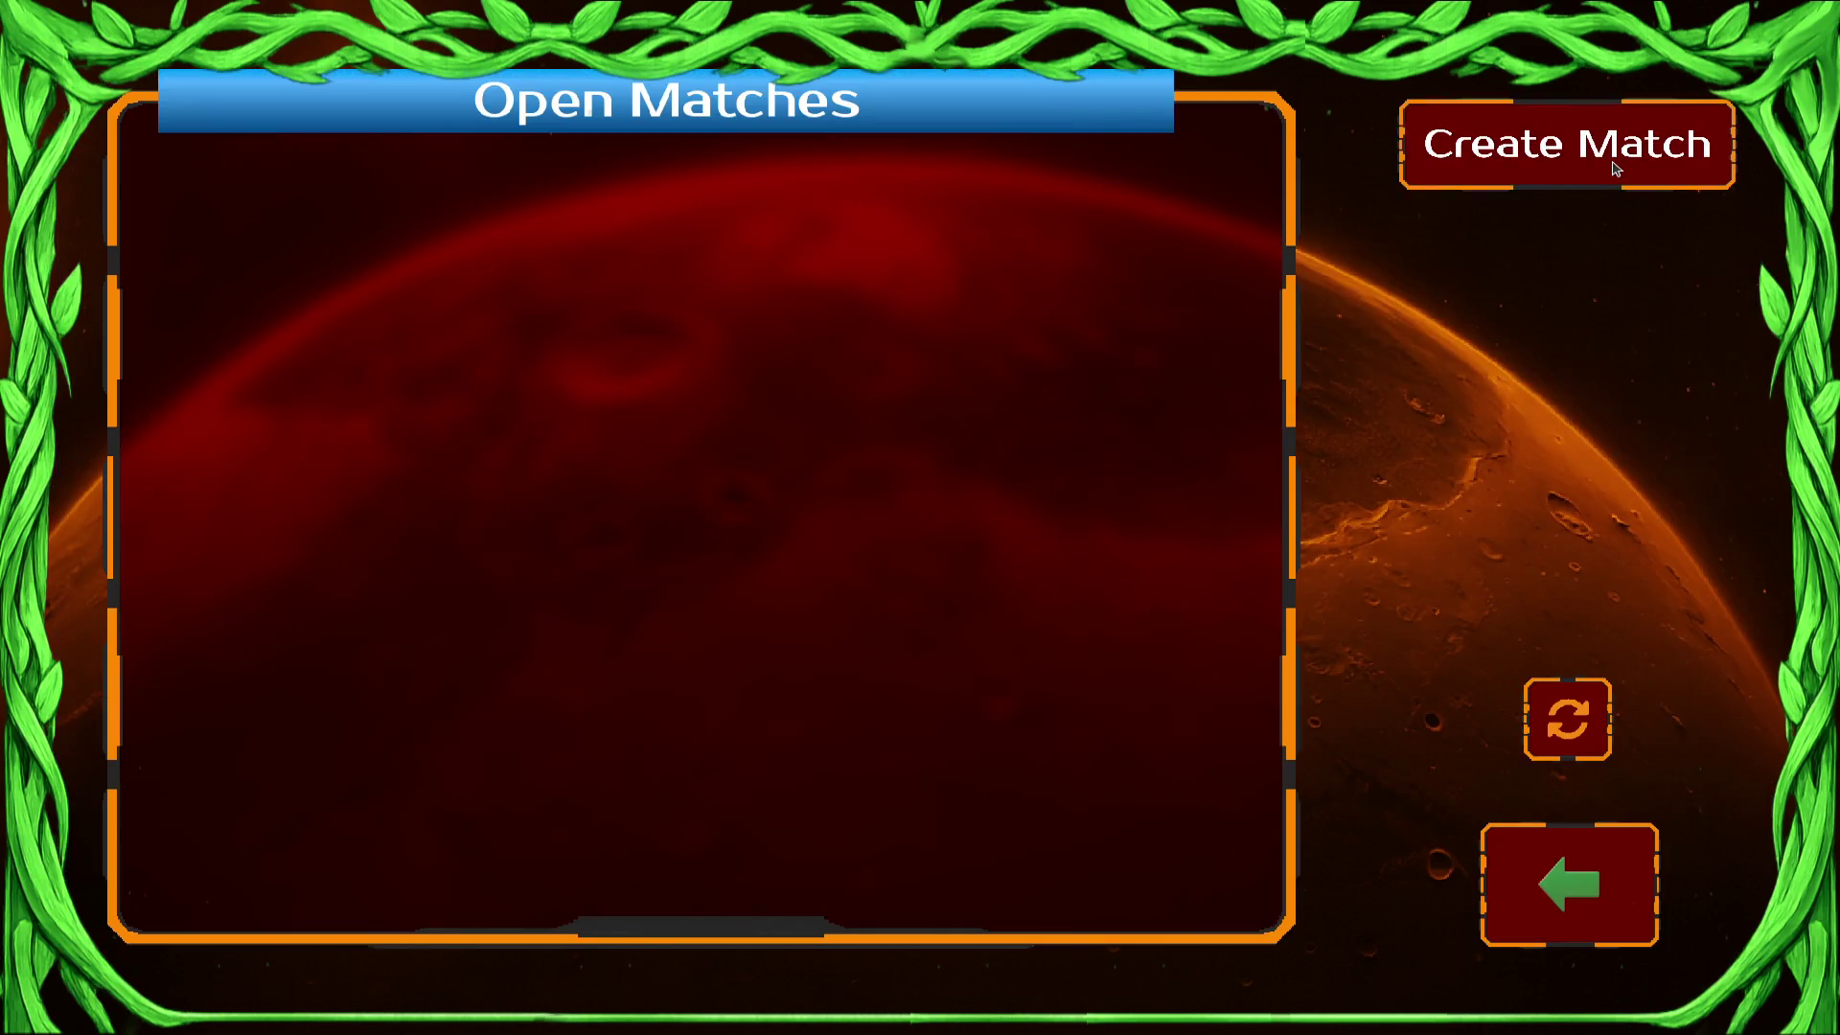
pyautogui.click(1616, 169)
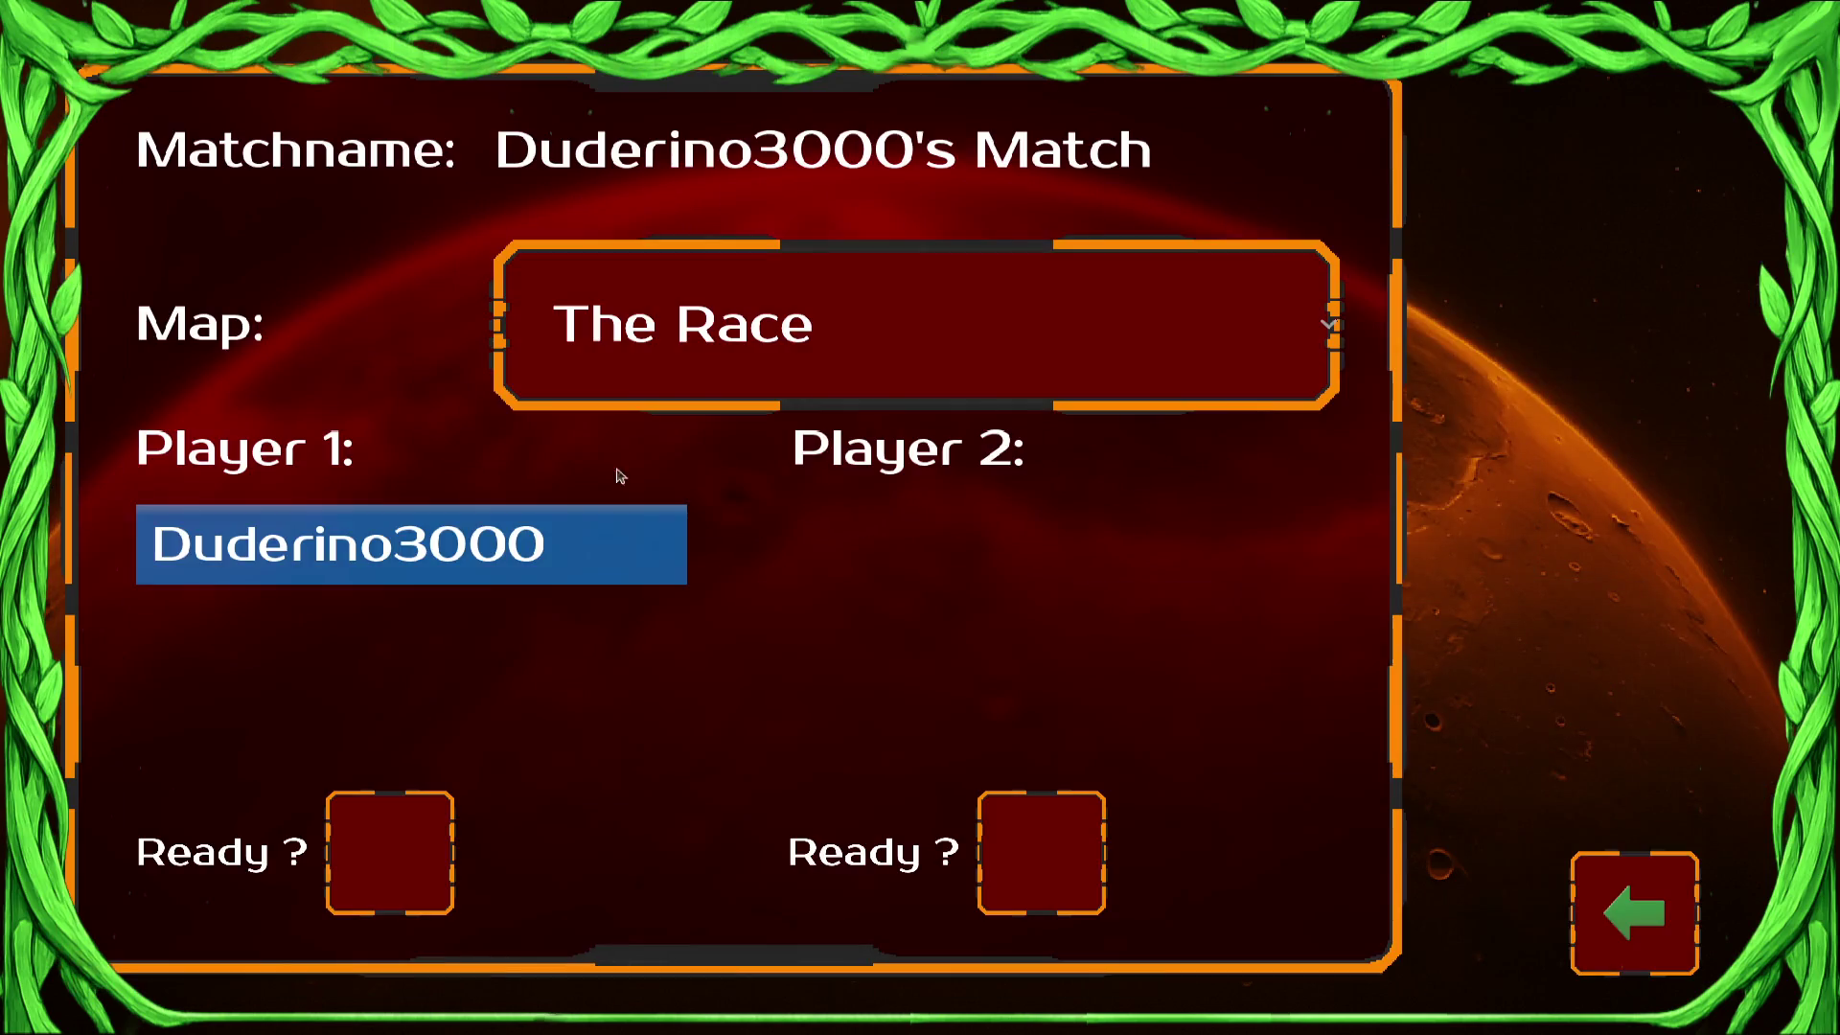
pyautogui.click(861, 294)
pyautogui.click(856, 668)
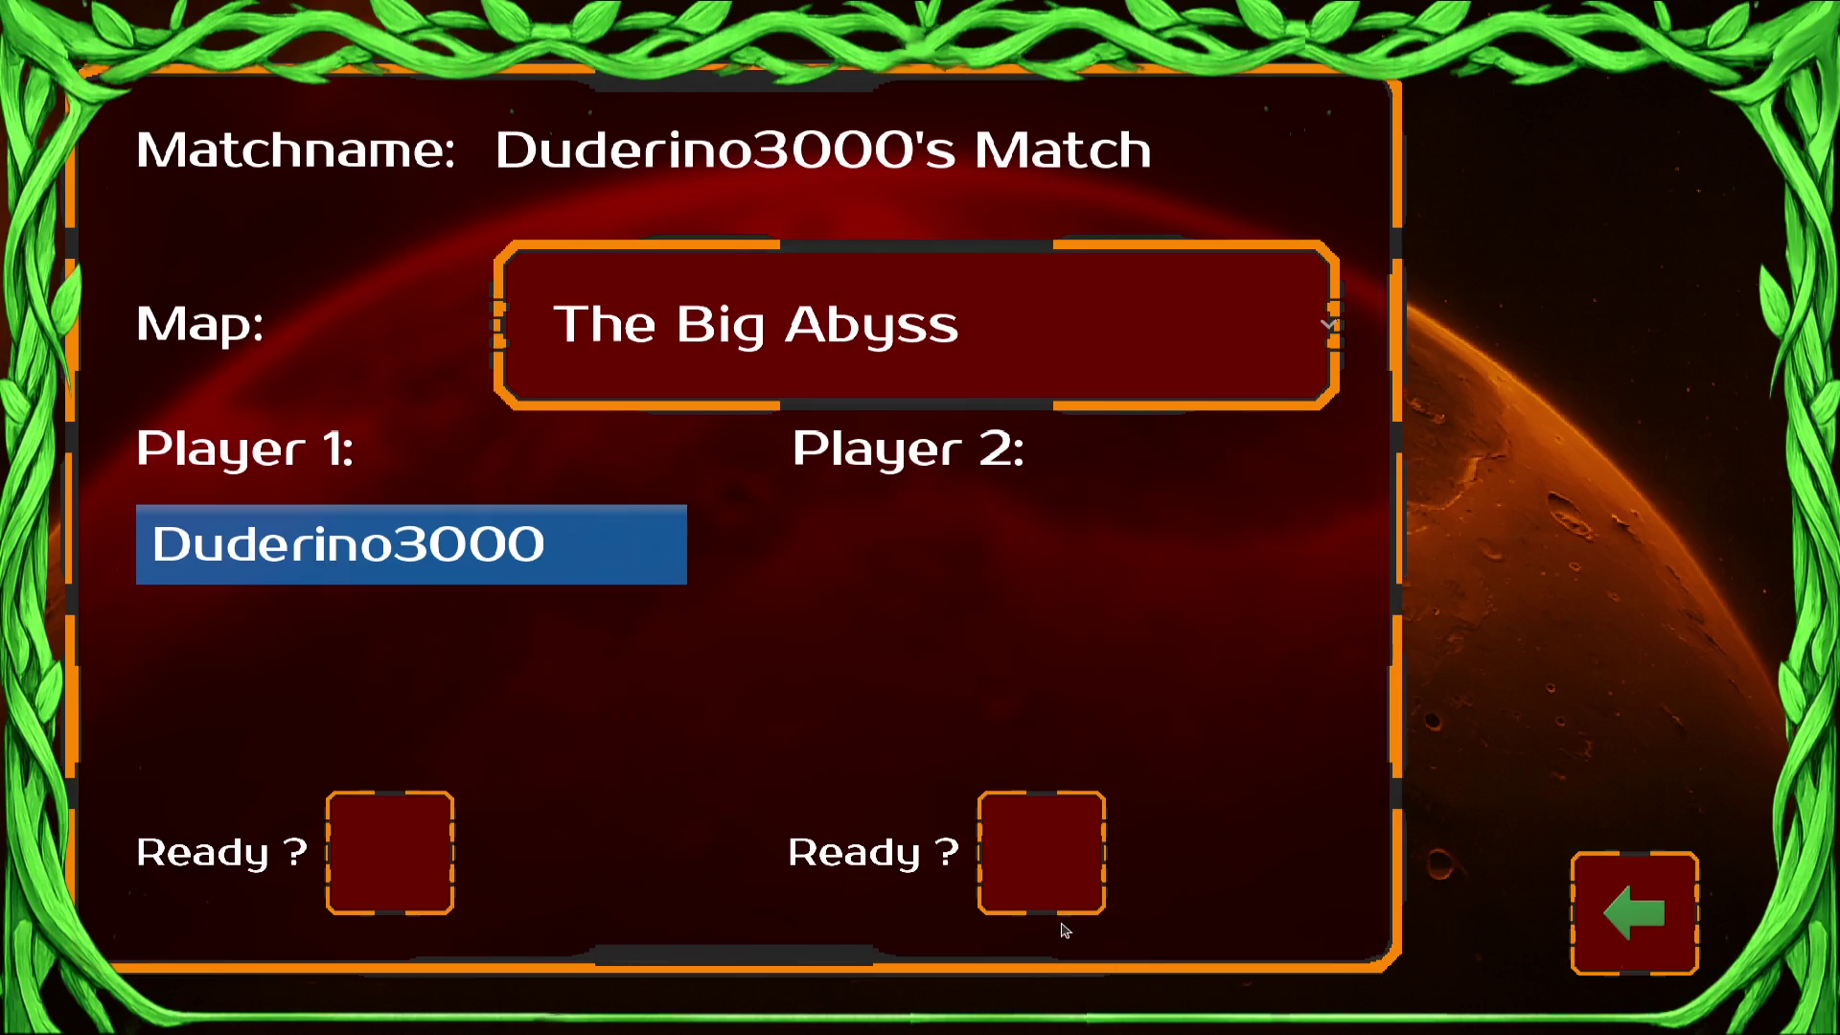
pyautogui.click(371, 845)
pyautogui.press('super')
pyautogui.press('super')
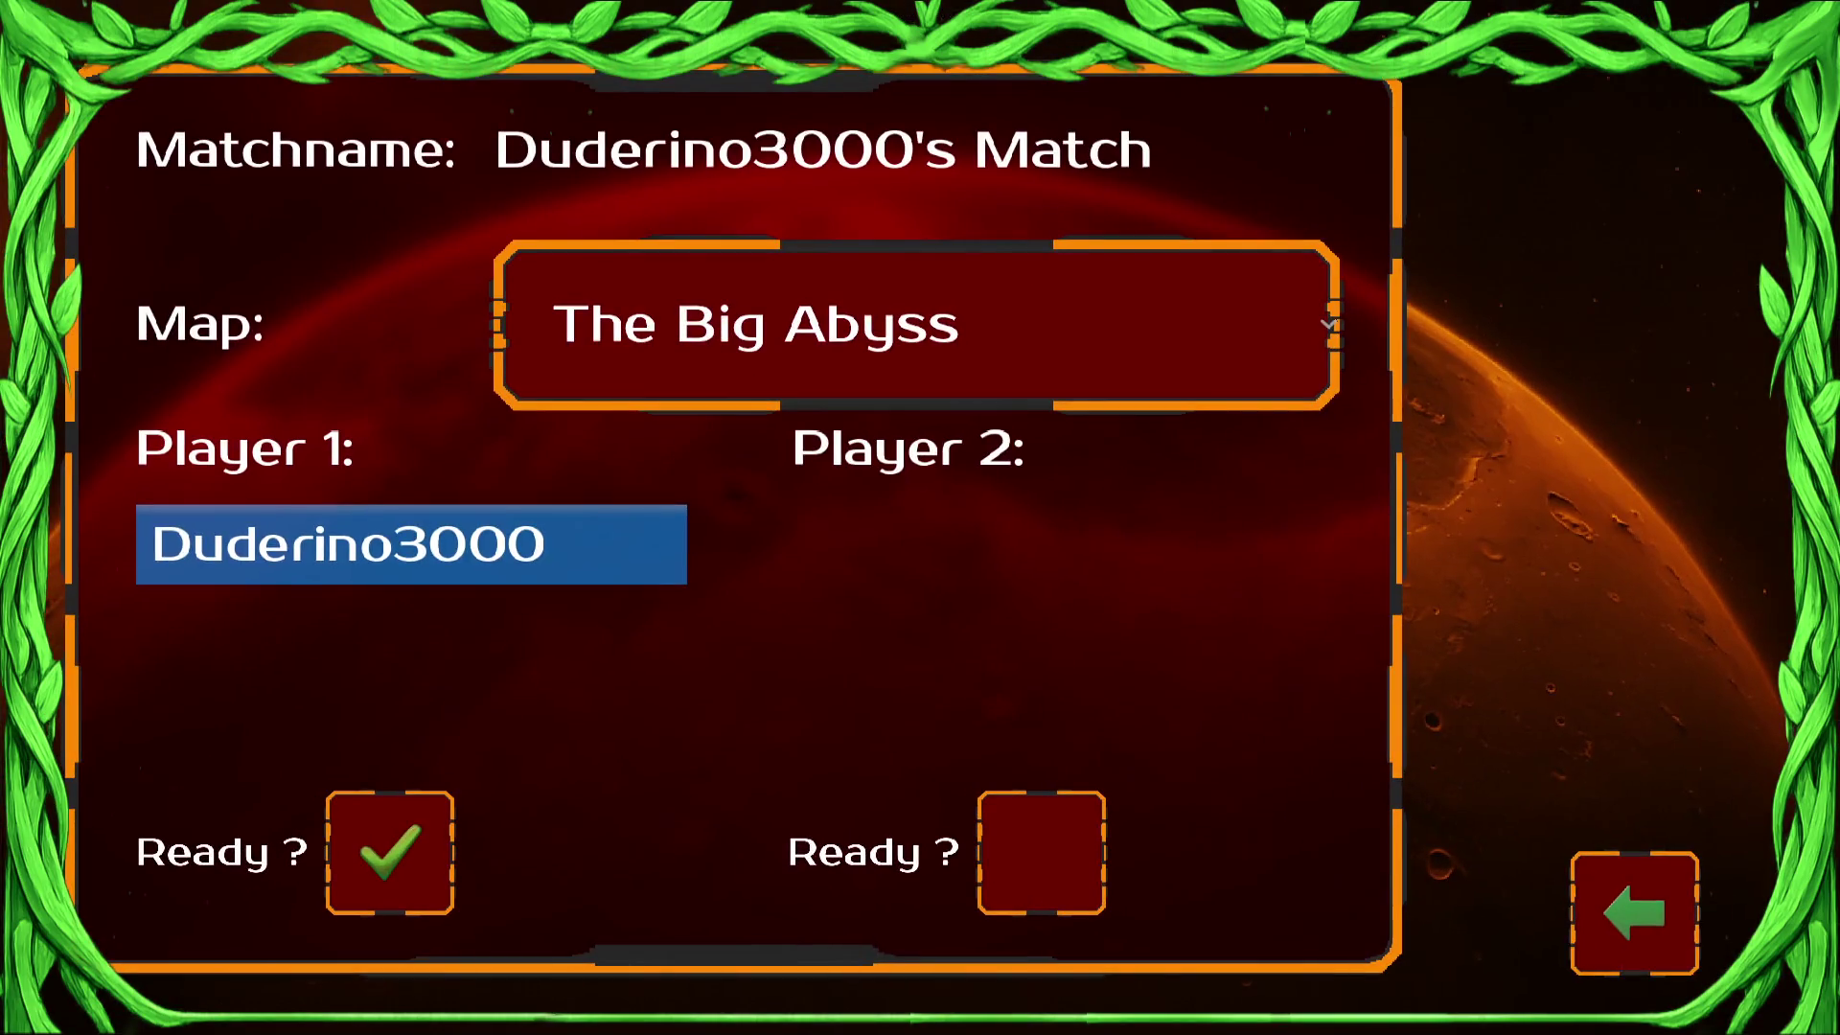